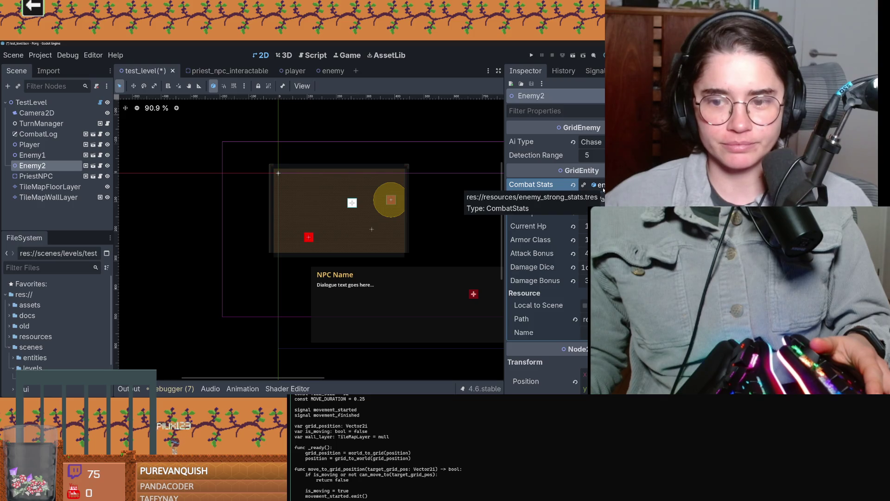
Step: Collapse Enemy2's Combat Stats, select Enemy1 (AI type Random), and bring the Claude Code plan forward
click(603, 189)
click(58, 158)
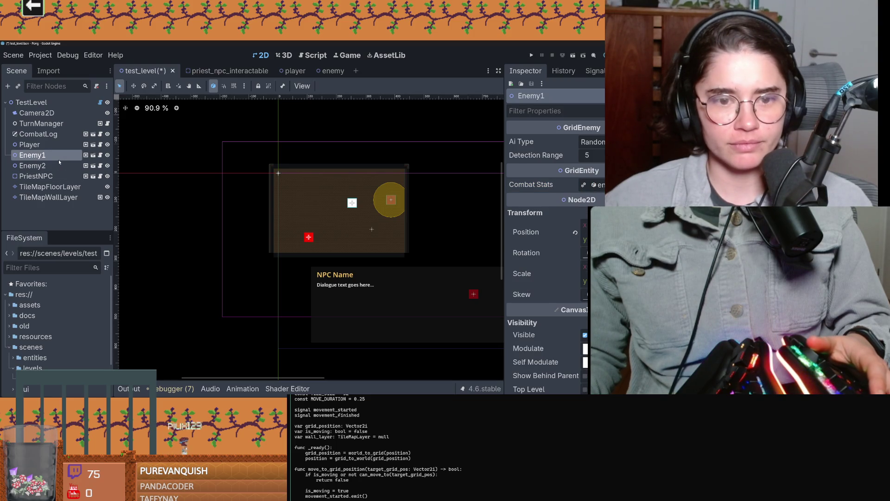
key(alt+Tab)
scroll(248, 297, down, 5)
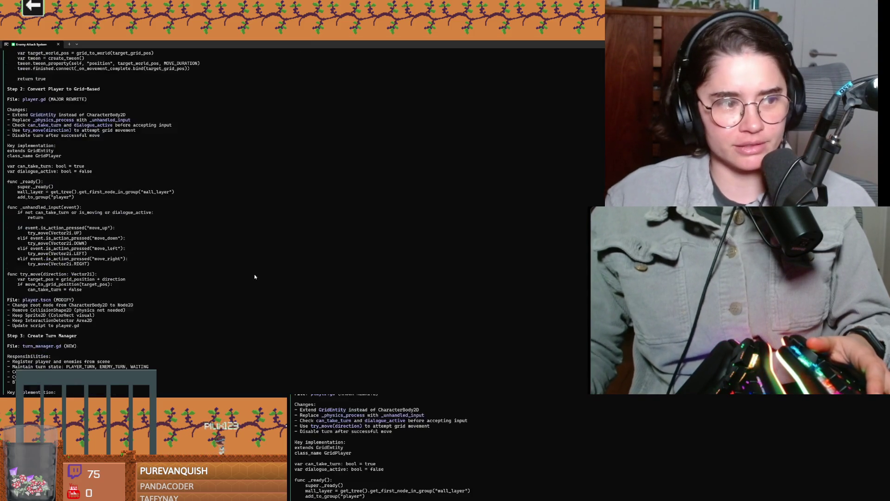
Step: Review the plan and ask Claude to fix the hit-flash shader and delete defeated enemies
scroll(249, 296, down, 10)
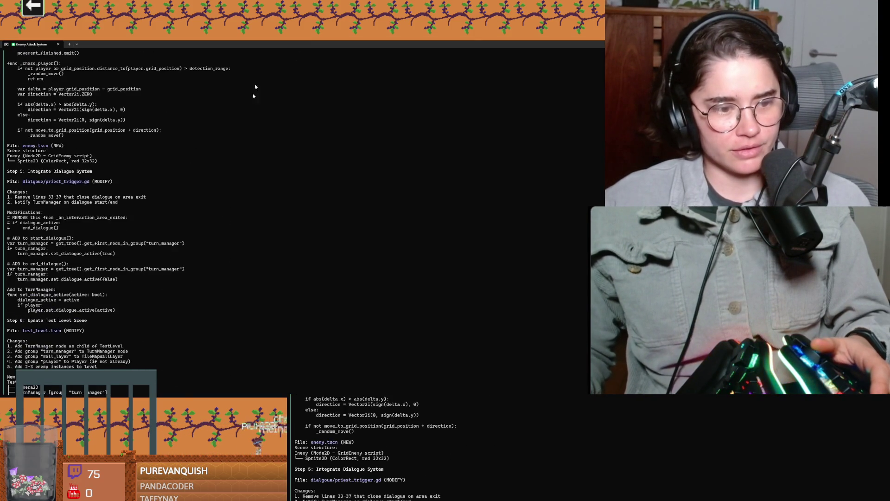
key(super+Down)
scroll(332, 286, down, 15)
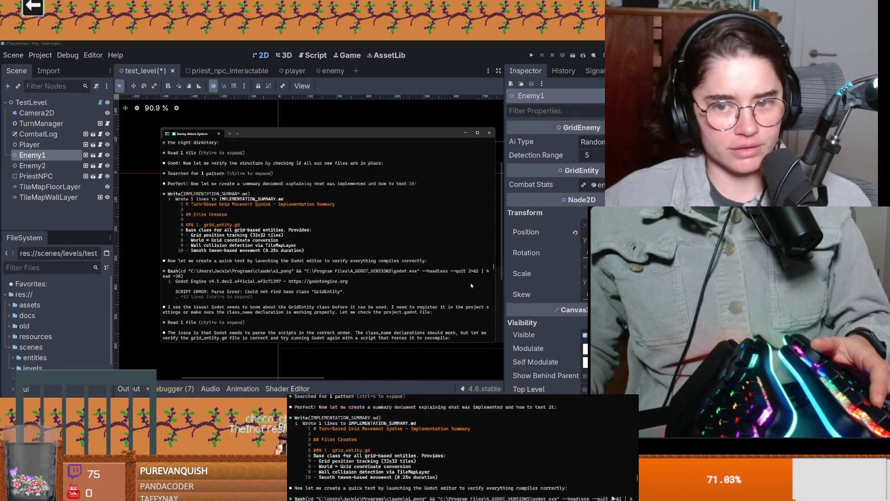
scroll(491, 273, down, 15)
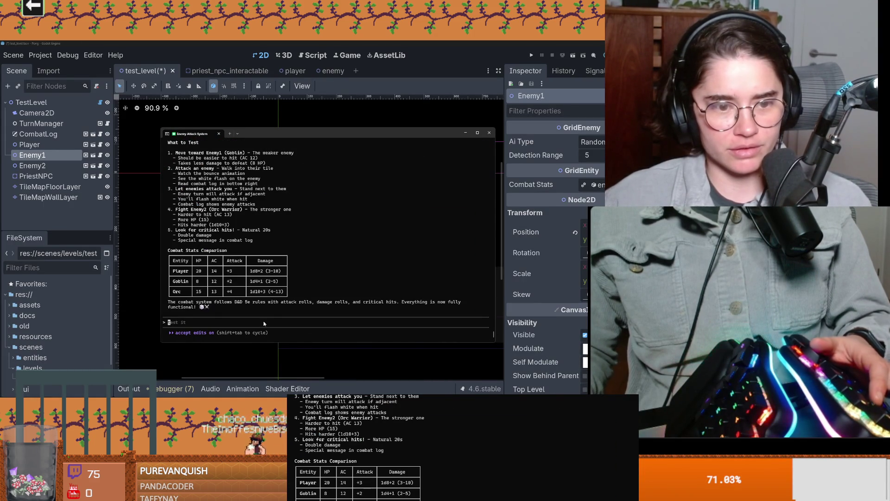
text(flash)
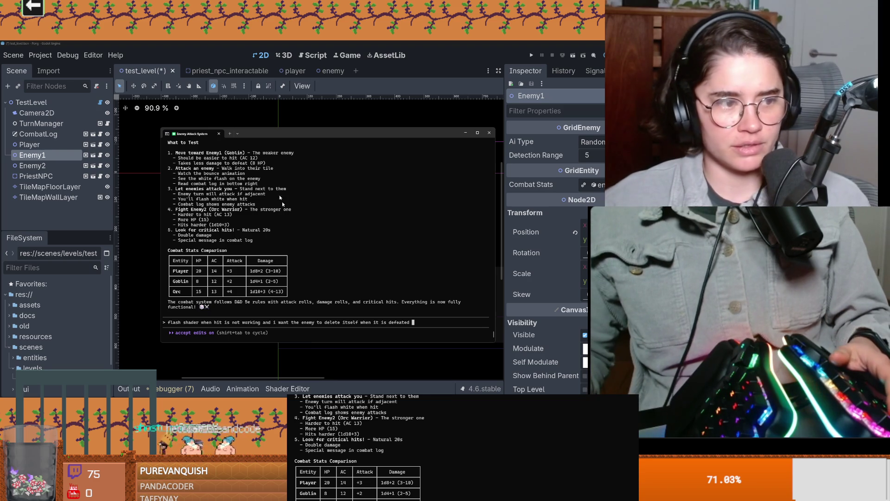
key(Return)
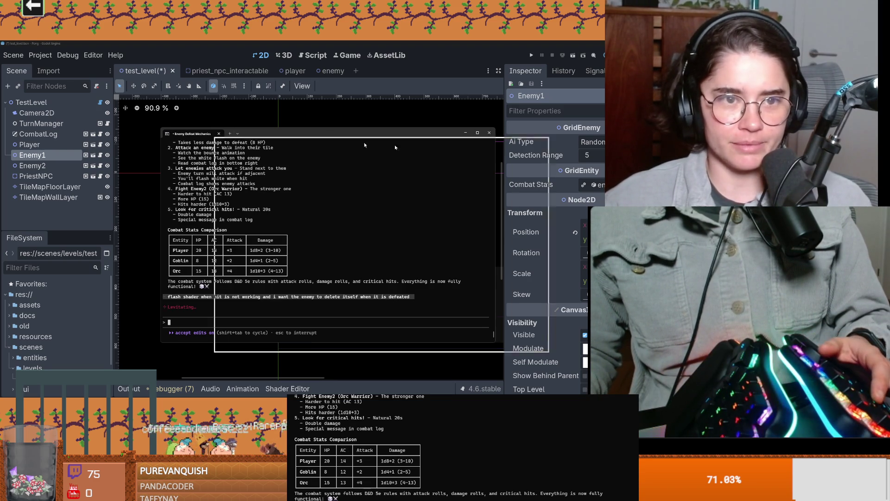
Step: Back in Godot, select TileMapFloorLayer and save the test level scene
key(alt+Tab)
click(297, 185)
key(ctrl+s)
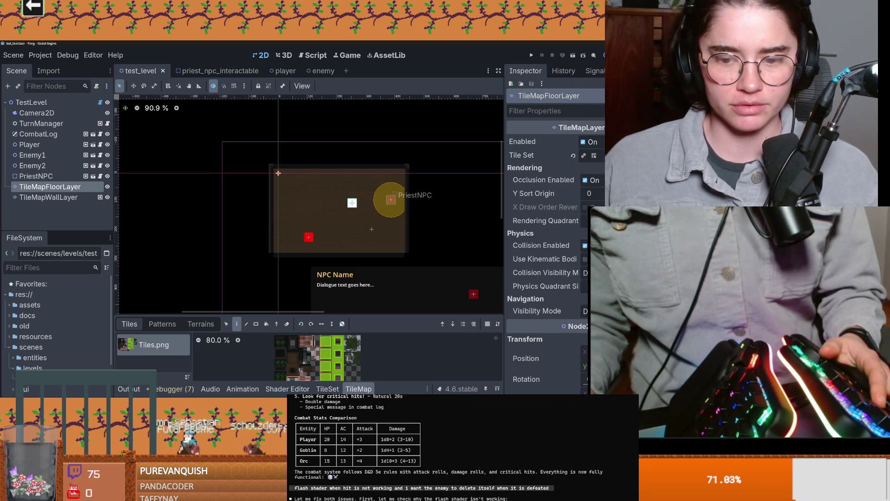
Step: In Dungeon Roll, select RoomEnterTrigger's CollisionShape2D, enlarge the scene tree, and save BaldwinIV_room
key(alt+Tab)
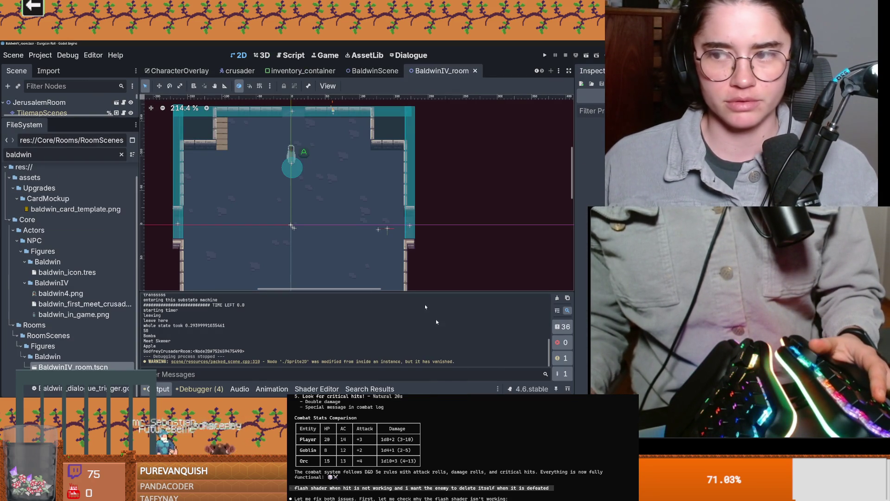
click(302, 179)
scroll(291, 230, down, 2)
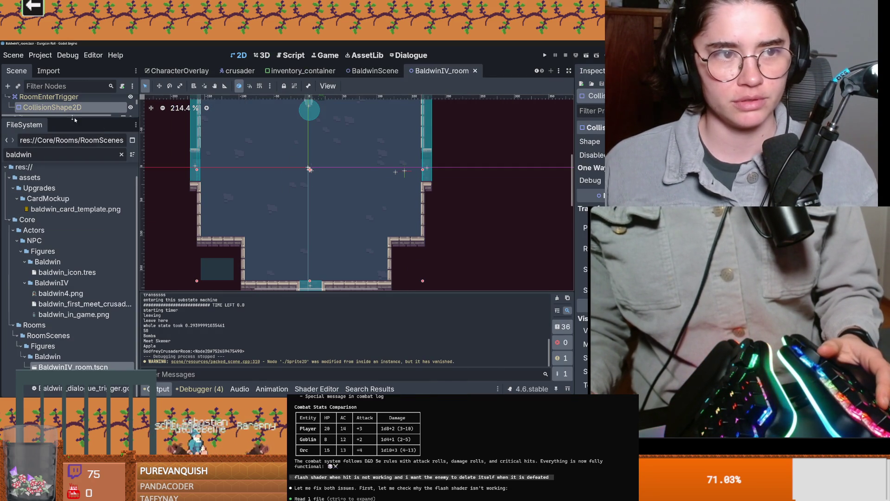
drag(100, 120, 100, 306)
key(ctrl+s)
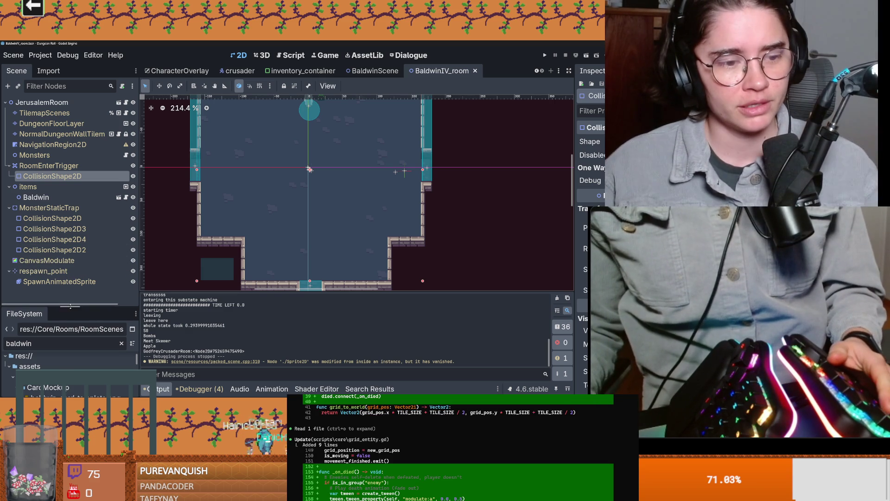
Step: Resize the file browser and scene tree panels, pan the room view, and save BaldwinIV_room
drag(68, 307, 69, 117)
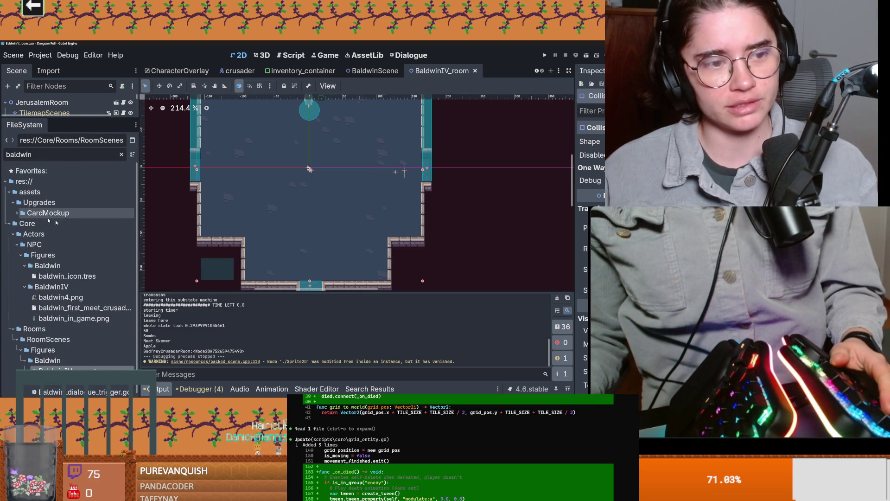
key(ctrl+s)
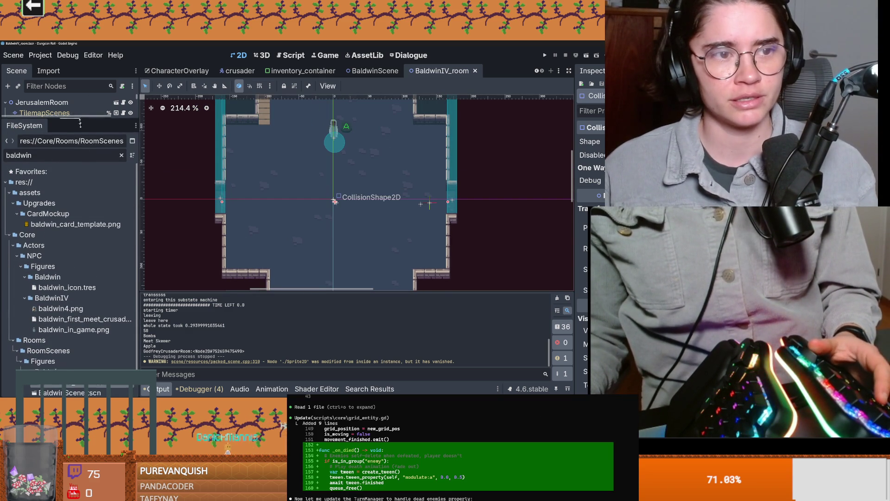
drag(68, 119, 69, 245)
scroll(373, 248, up, 3)
scroll(369, 257, down, 5)
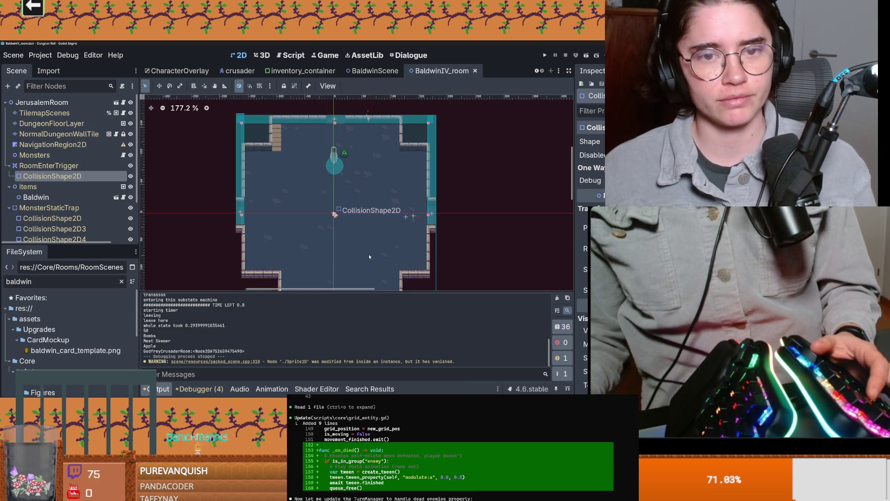
drag(360, 251, 327, 235)
key(ctrl+s)
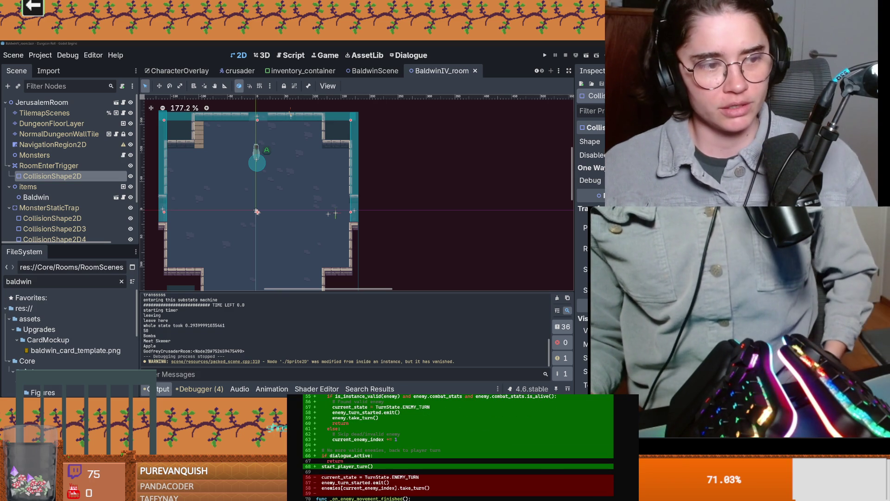
scroll(340, 219, up, 1)
drag(340, 219, 429, 211)
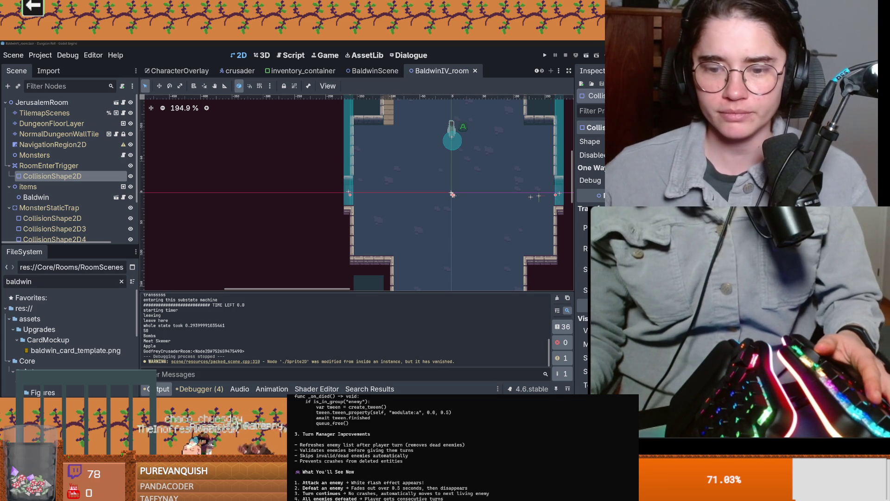
Step: In the Pong test level editor, run and stop the game, then save the scene
mouse_move(524, 396)
click(541, 384)
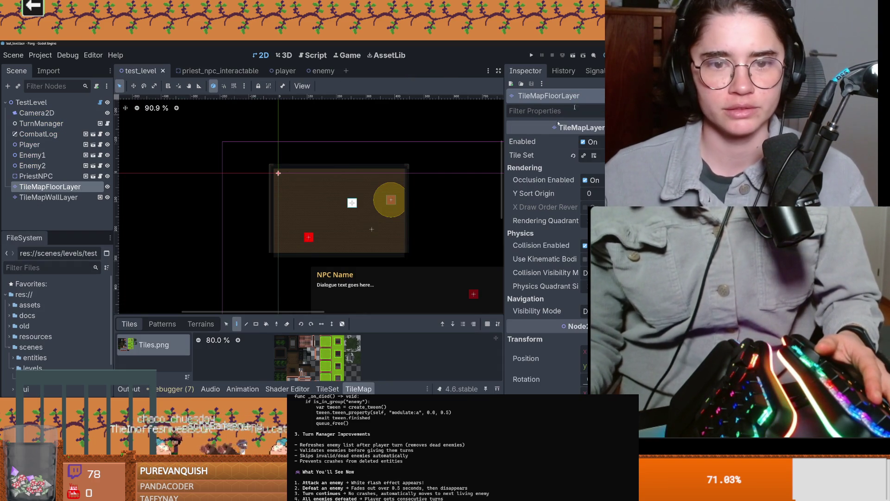
click(573, 56)
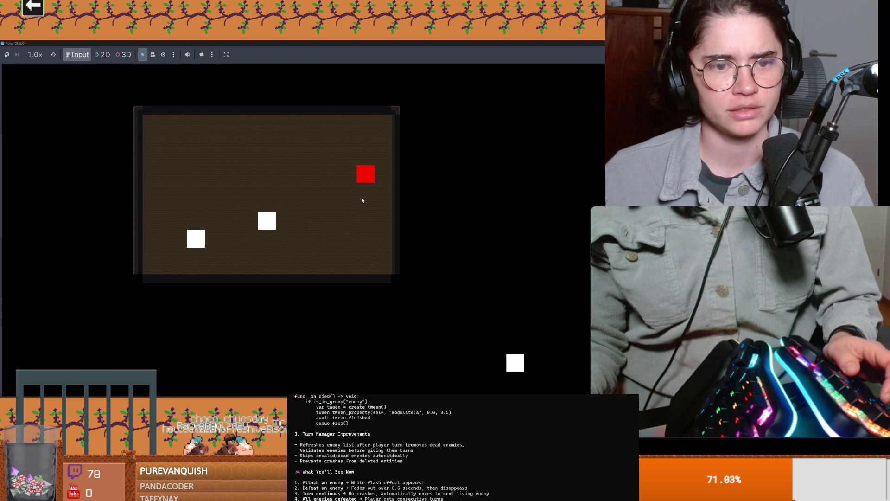
key(F8)
key(ctrl+s)
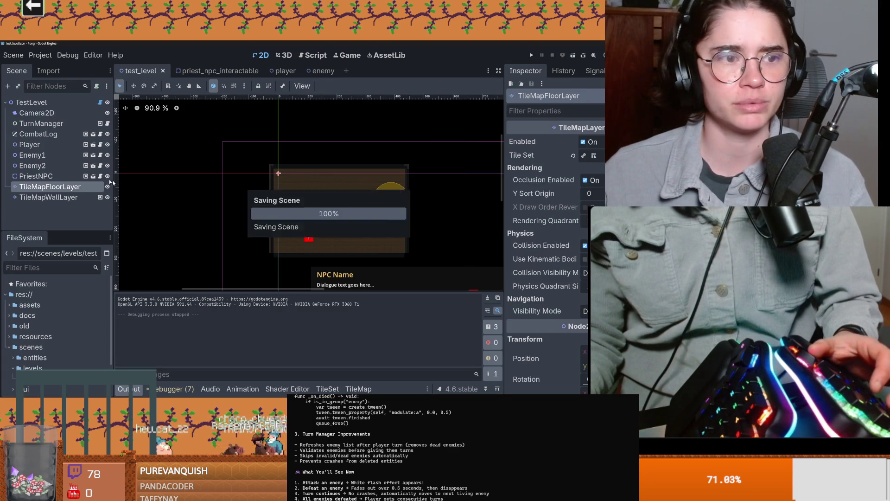
Step: Set Enemy1's AI type to Chase, save, and run the game maximized
click(60, 155)
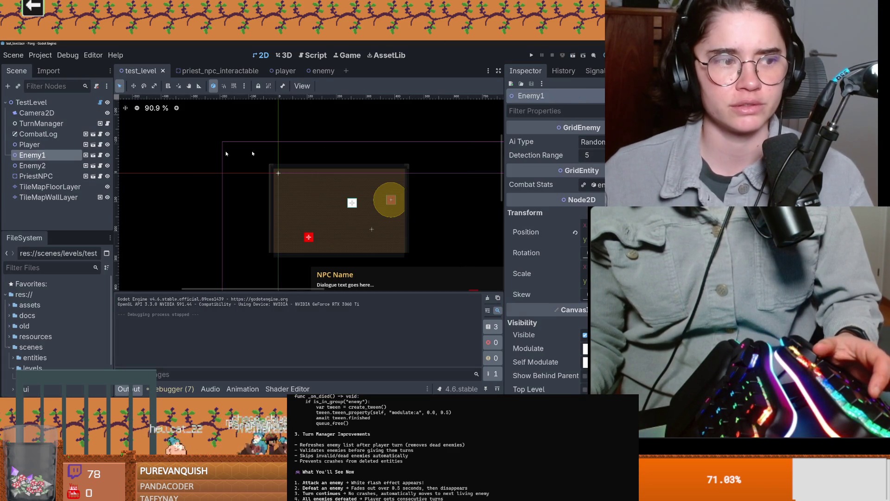
click(600, 155)
key(ctrl+s)
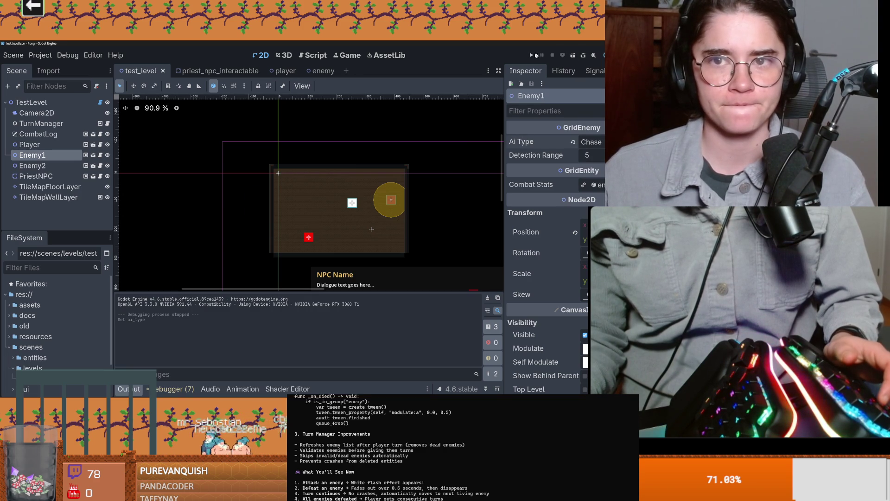
click(583, 56)
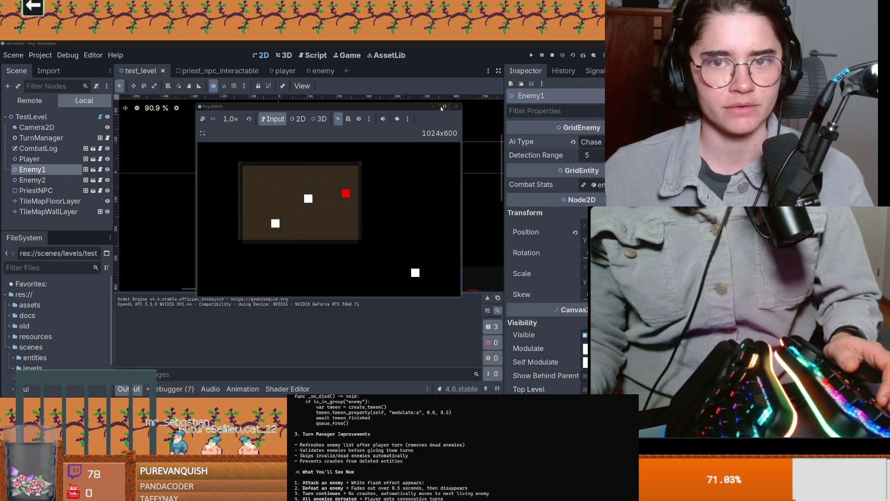
click(443, 107)
Step: Move the player right and attack the Goblin until it is defeated
key(Right)
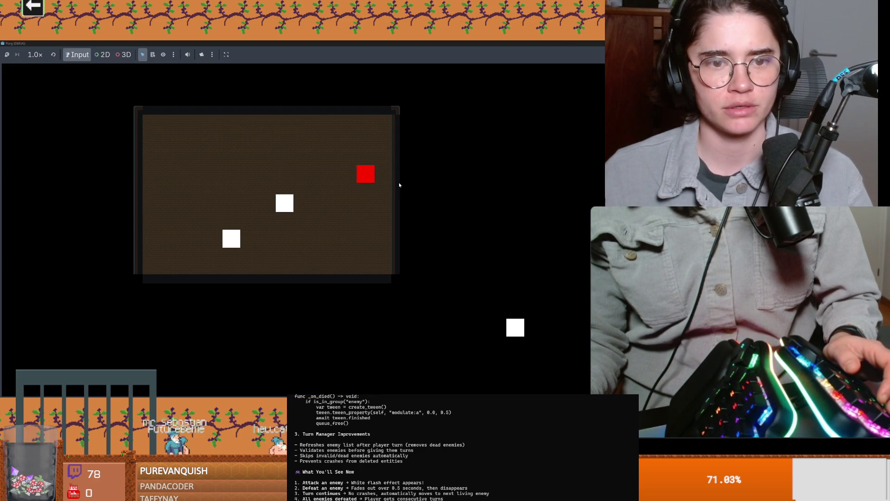
key(Right)
key(Right)
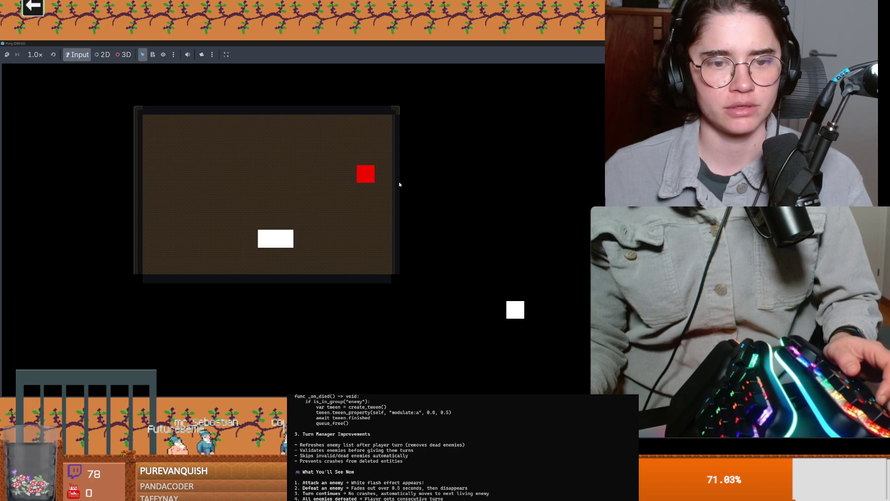
key(Right)
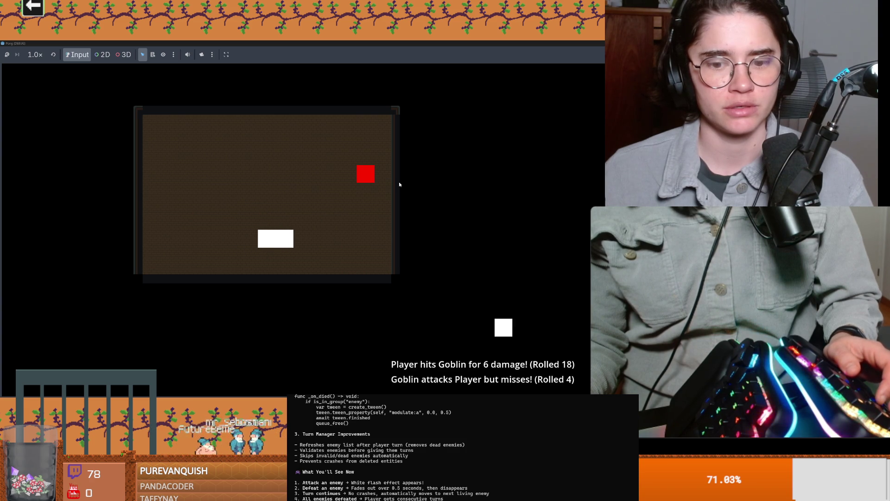
key(Right)
key(Down)
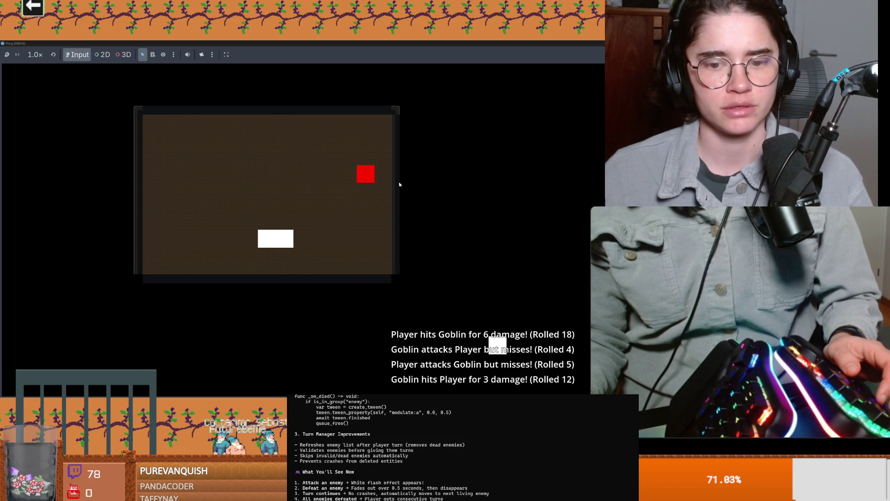
key(Left)
Step: Walk up to the priest, answer 'Does it matter?', and finish the dialogue
key(Right)
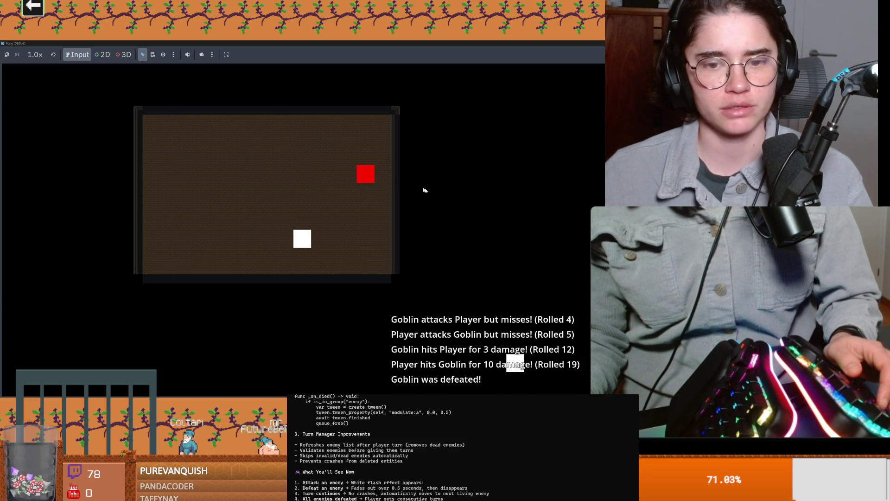
key(Right)
key(Right)
key(Up)
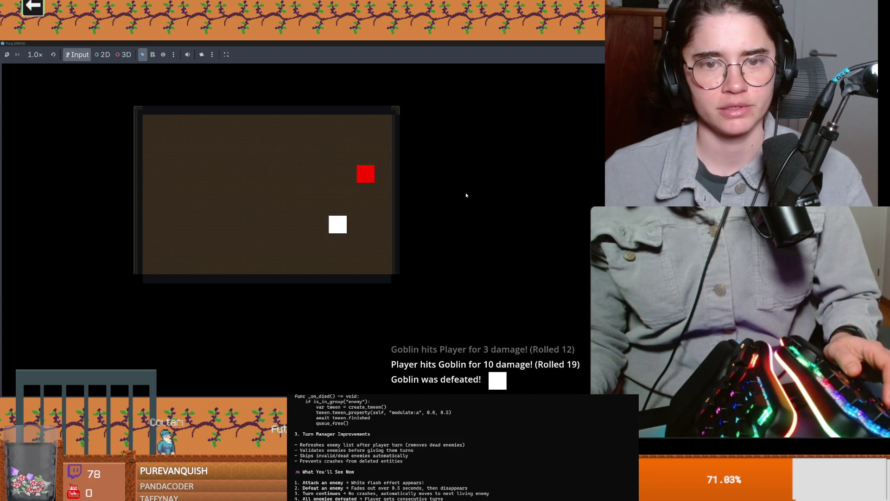
key(Up)
key(Up)
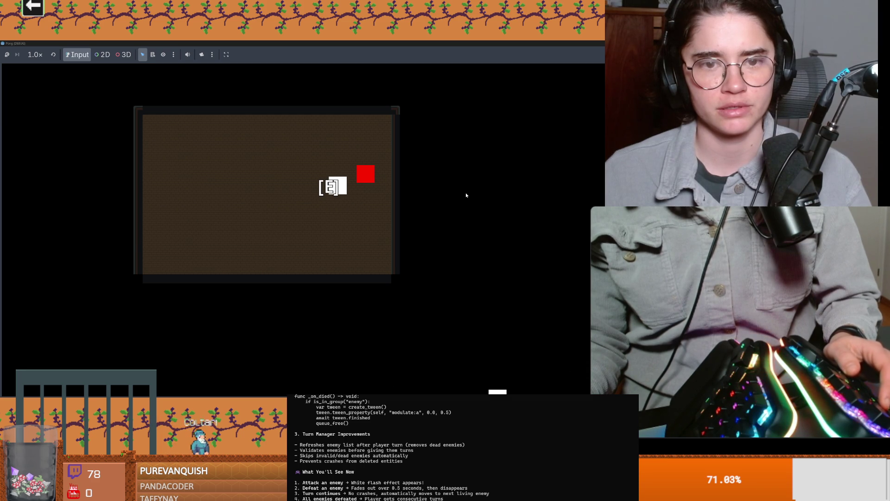
key(e)
click(359, 371)
click(345, 342)
click(342, 341)
click(341, 347)
click(339, 341)
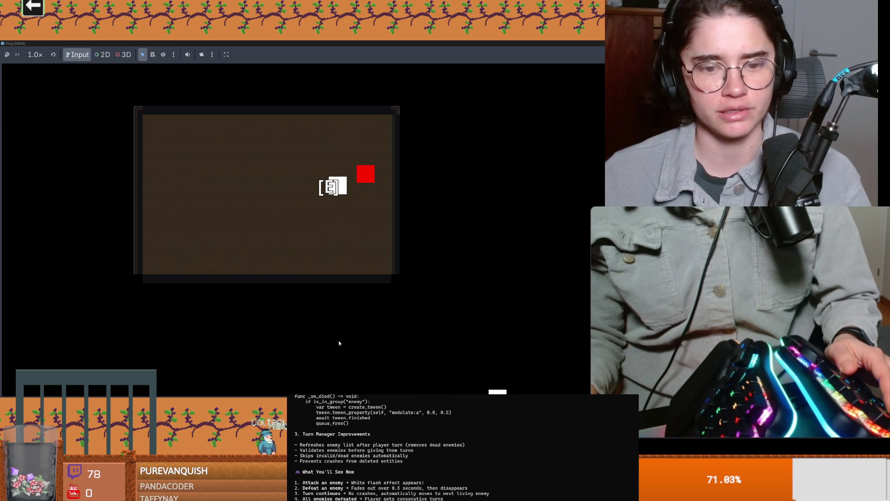
Step: Walk down and right to fight the Orc Warrior, then close the game window
key(Down)
key(Down)
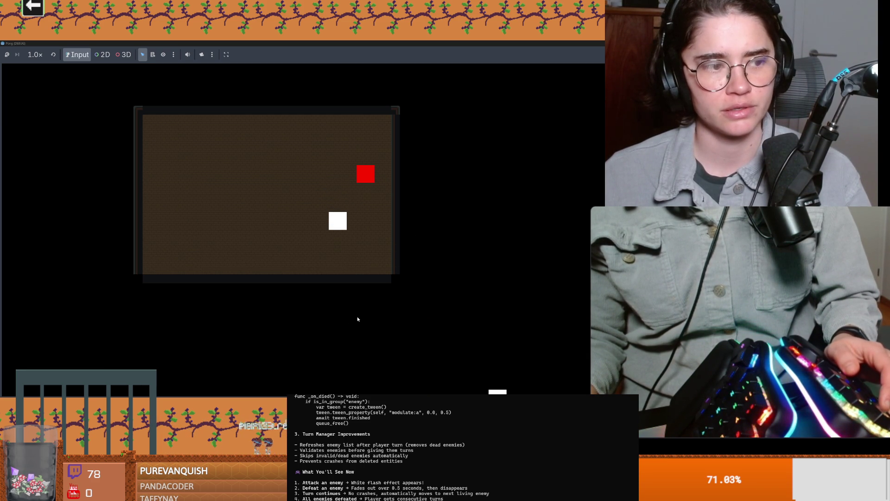
key(Down)
key(Down)
key(Down)
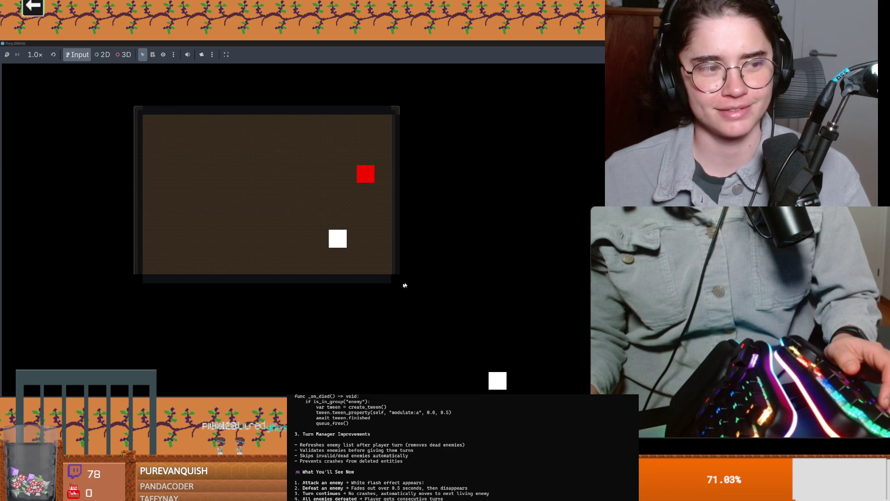
key(Down)
key(Down)
key(Right)
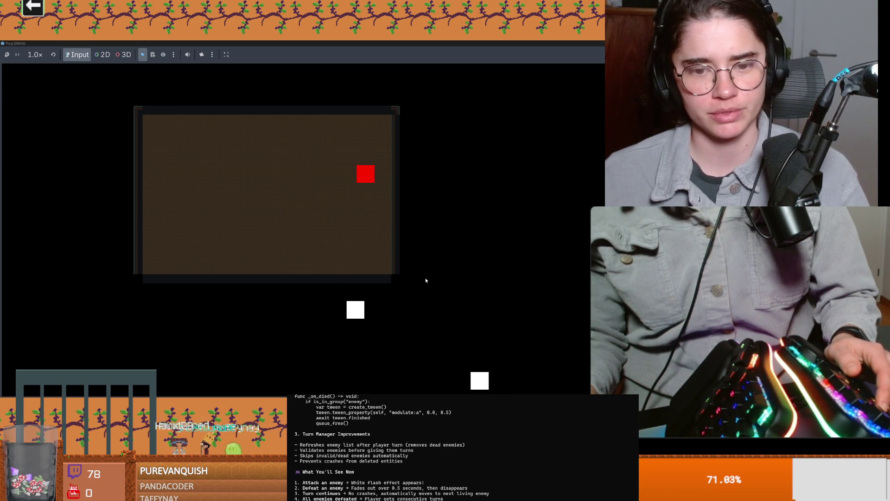
key(Right)
key(Right)
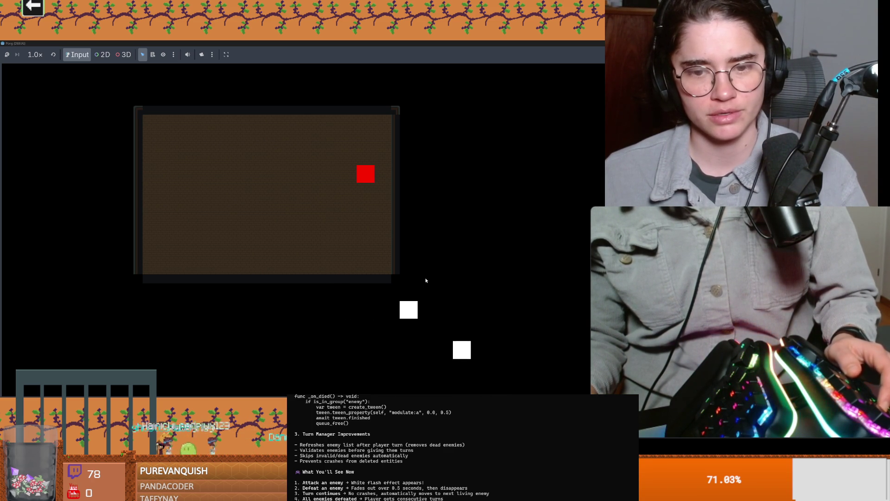
key(Right)
key(Right)
key(Right)
key(Right)
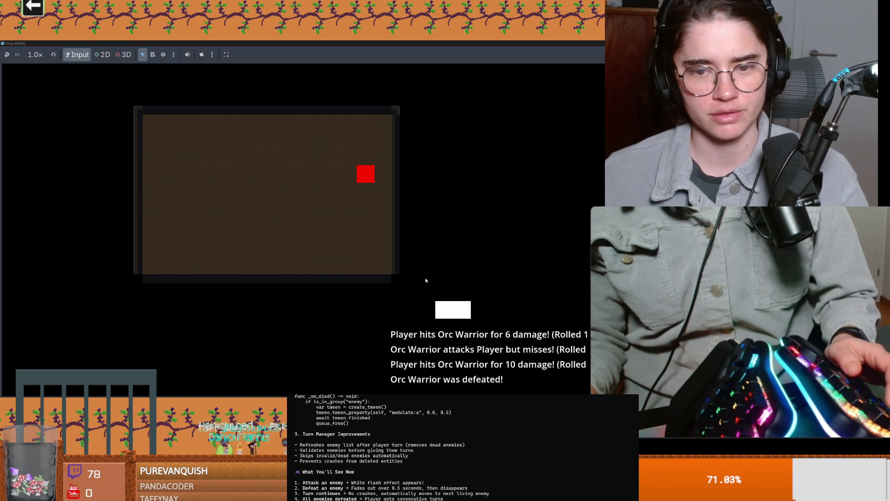
mouse_move(435, 44)
mouse_down()
mouse_move(413, 98)
mouse_move(470, 140)
mouse_up()
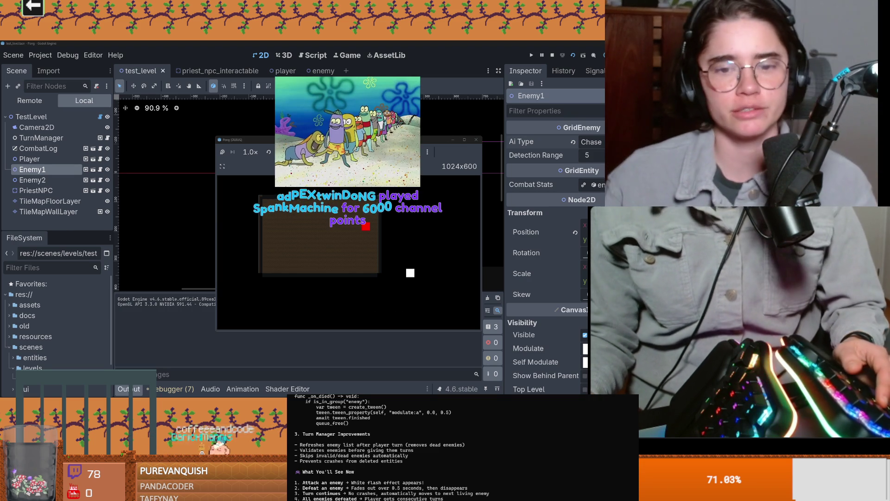
click(476, 139)
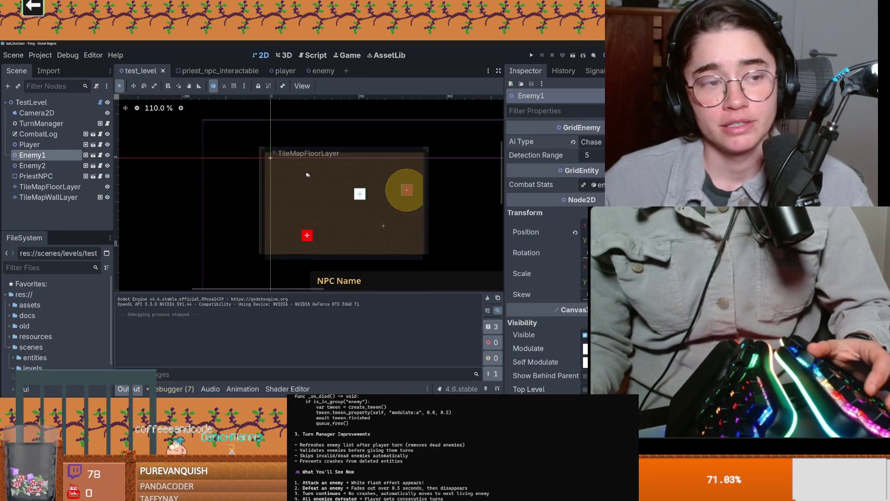
Step: Resize the scene tree panel and open Enemy1's script enemy.gd to read it
scroll(139, 148, down, 5)
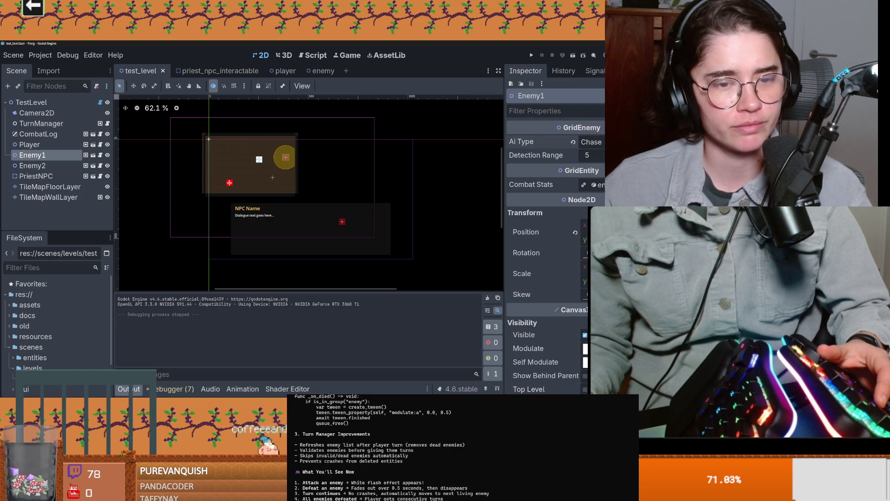
scroll(143, 214, down, 1)
drag(37, 230, 37, 257)
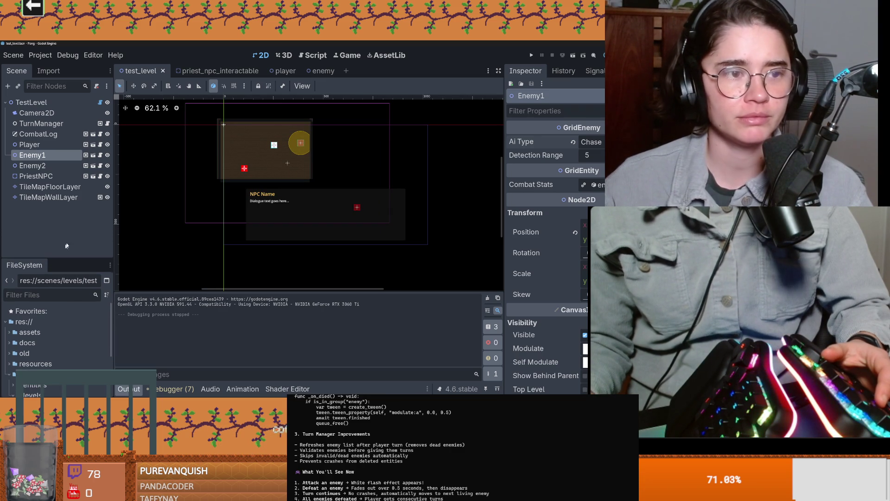
click(101, 154)
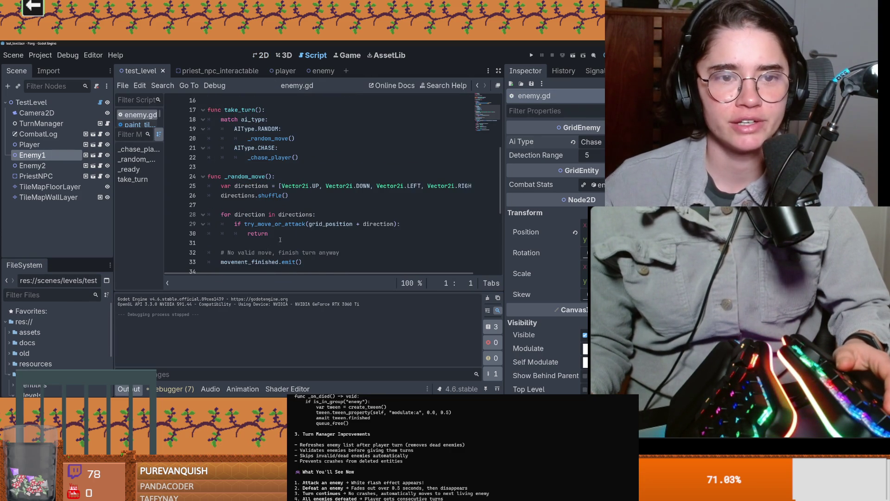
scroll(266, 140, up, 4)
scroll(272, 168, down, 2)
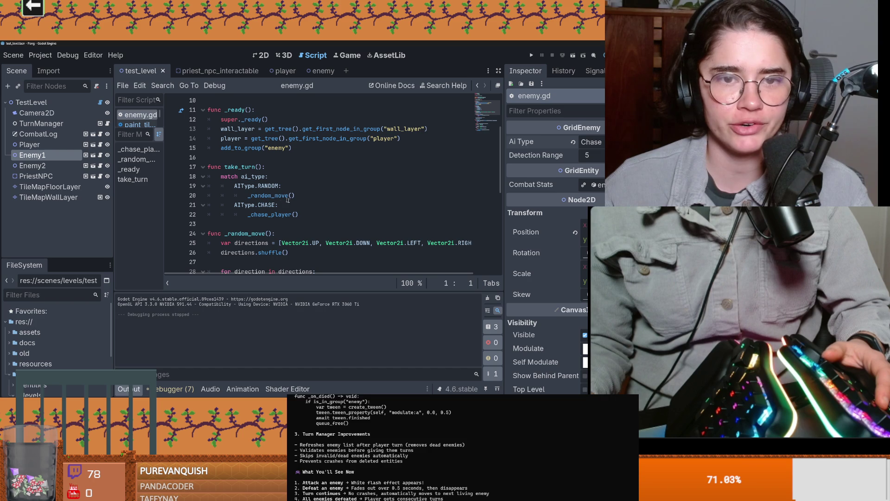
scroll(291, 204, down, 7)
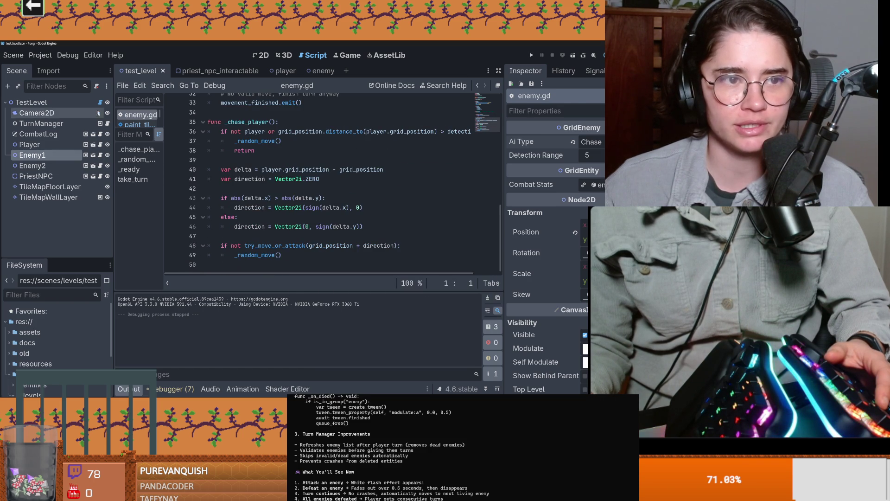
Step: Browse paint_tiles_once.gd, combat_log.gd and turn_manager.gd in the Script editor
click(139, 124)
scroll(302, 189, up, 8)
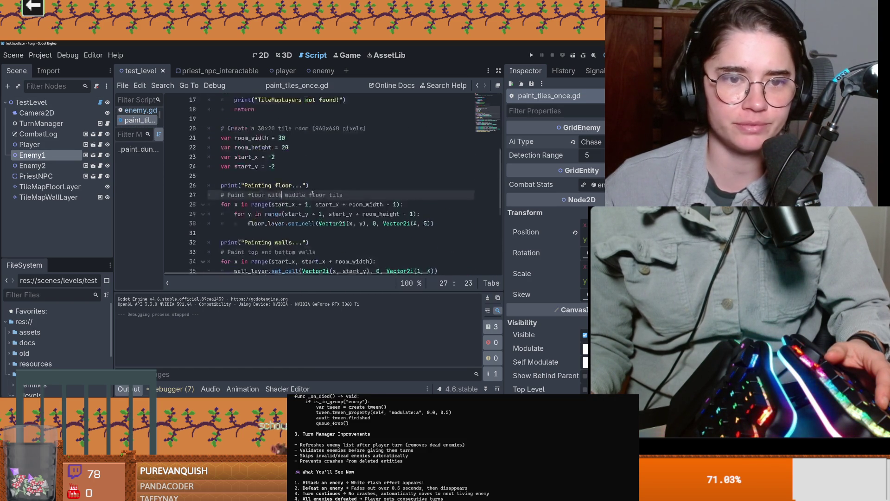
click(100, 134)
scroll(282, 203, down, 5)
scroll(283, 203, up, 8)
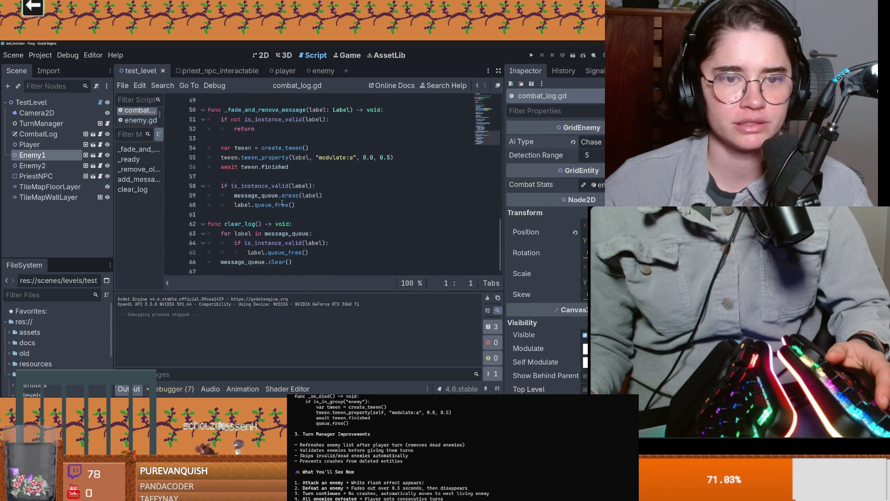
click(100, 125)
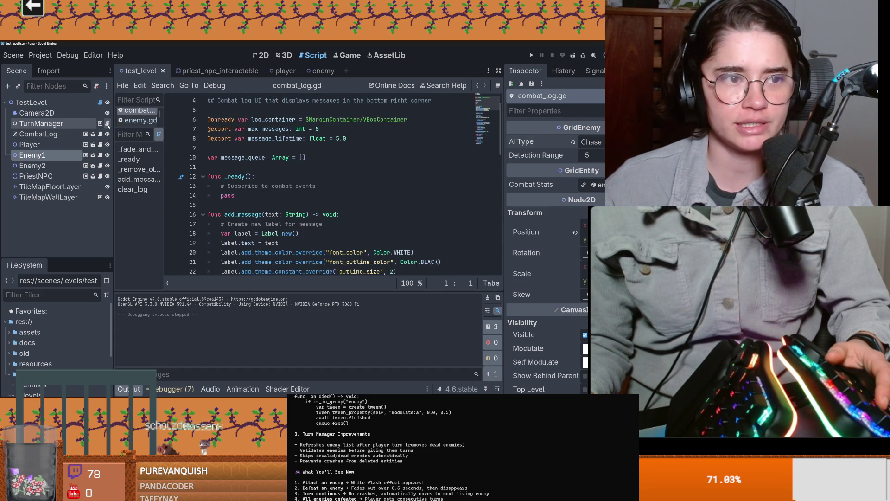
scroll(306, 221, down, 10)
scroll(305, 221, down, 10)
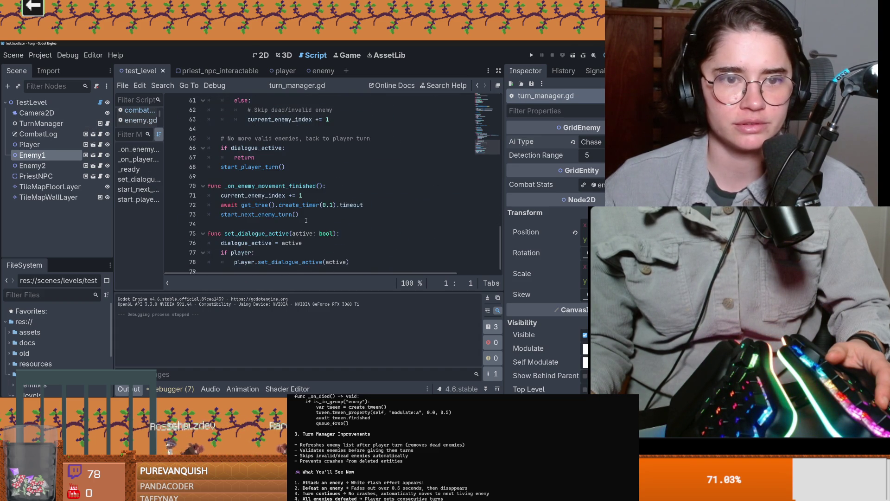
Step: Review enemy.gd's _chase_player code, save, and return to the 2D level view
click(101, 155)
key(ctrl+s)
scroll(290, 211, up, 3)
scroll(290, 212, down, 1)
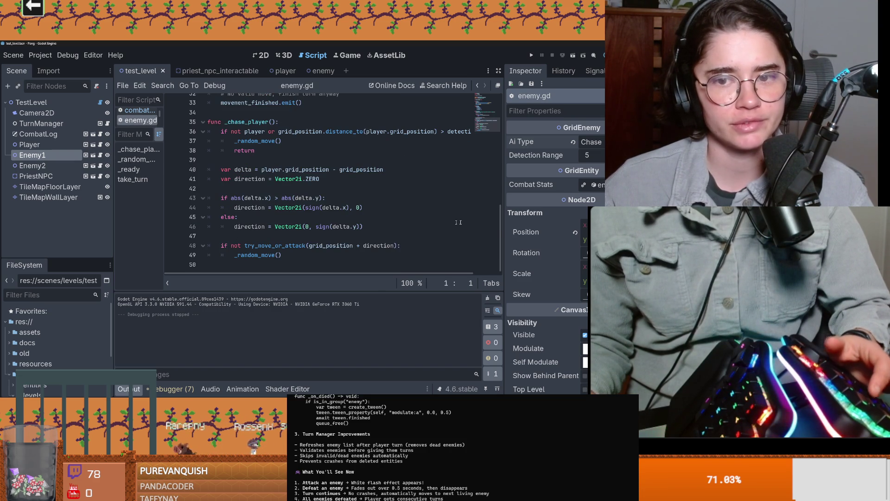
scroll(498, 232, up, 10)
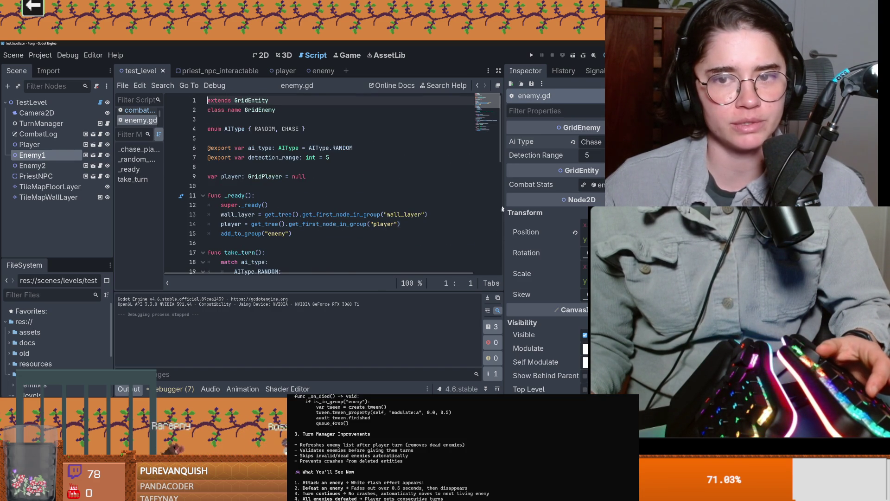
scroll(504, 202, down, 10)
click(285, 170)
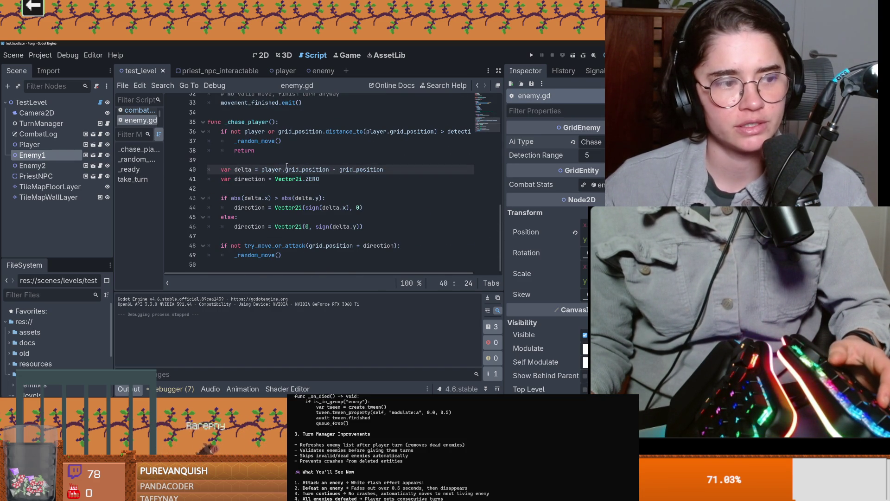
click(288, 163)
key(ctrl+s)
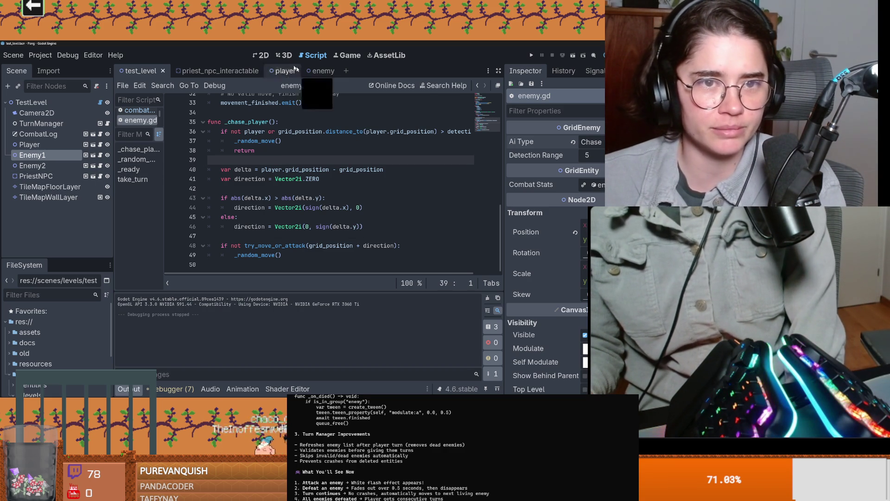
click(261, 55)
scroll(264, 193, up, 3)
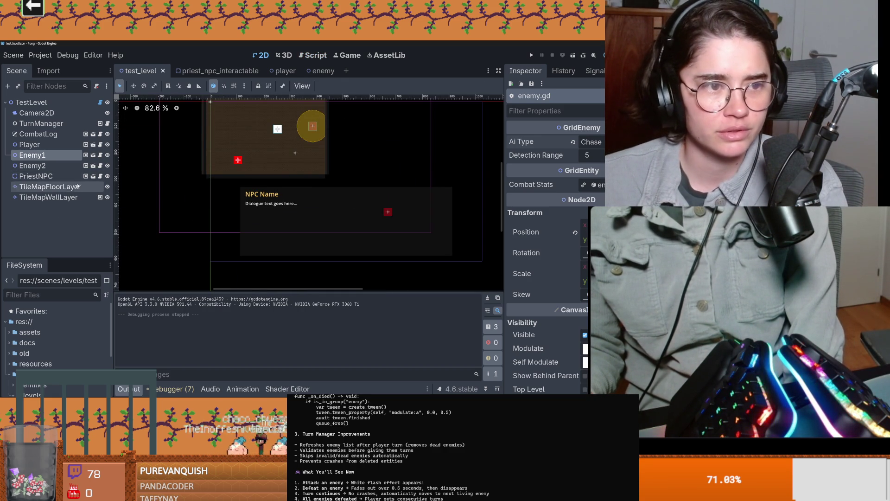
scroll(311, 188, down, 2)
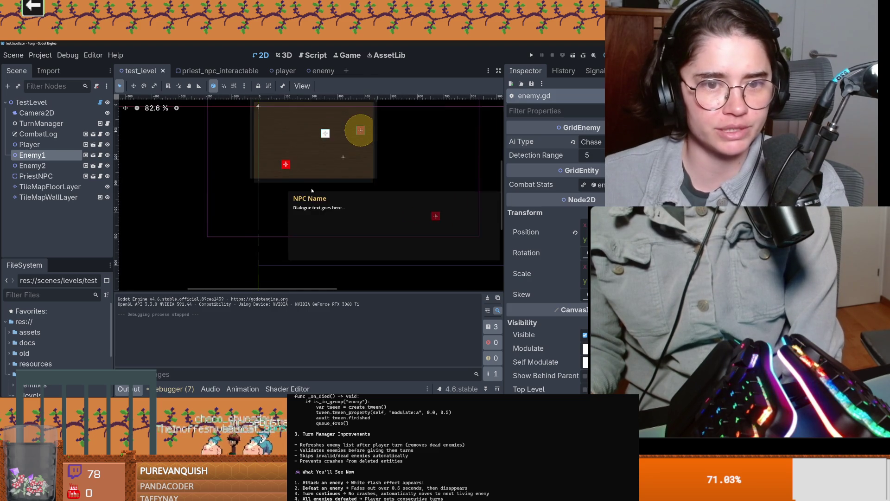
scroll(320, 190, up, 1)
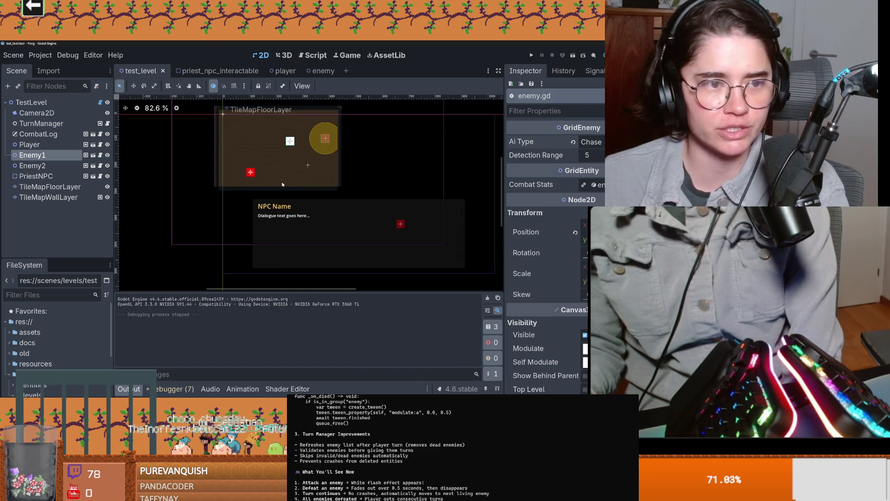
mouse_move(324, 187)
mouse_down()
mouse_move(280, 183)
mouse_move(332, 177)
mouse_up()
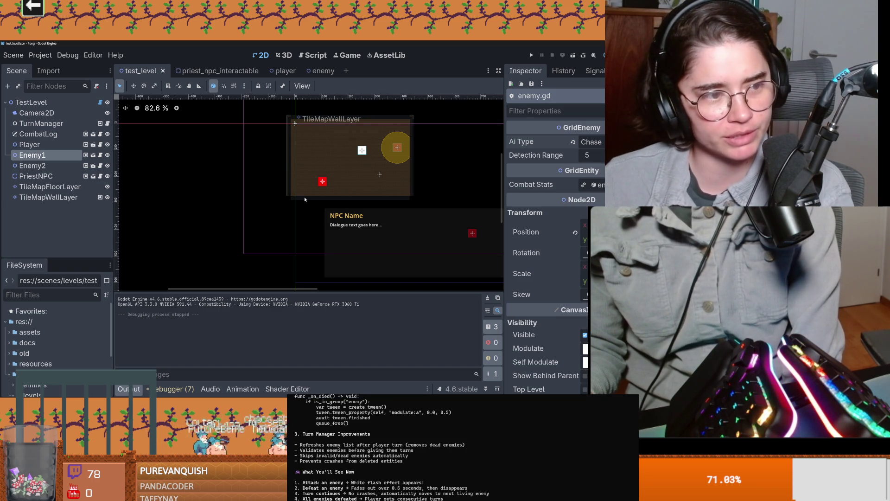
scroll(382, 185, right, 2)
scroll(290, 189, up, 1)
scroll(290, 188, up, 1)
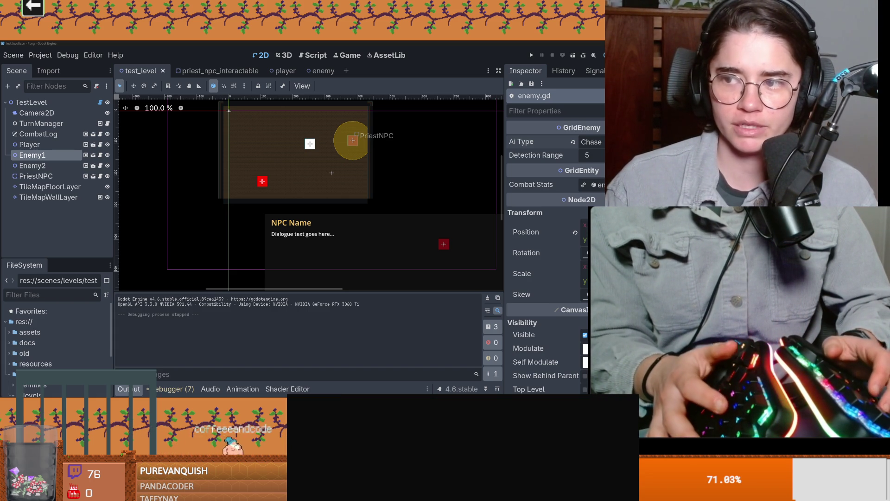
Step: Start claude in PowerShell and run /usage: 60% of session, 21% of week used
mouse_move(766, 195)
mouse_down()
mouse_move(493, 190)
mouse_move(290, 120)
mouse_up()
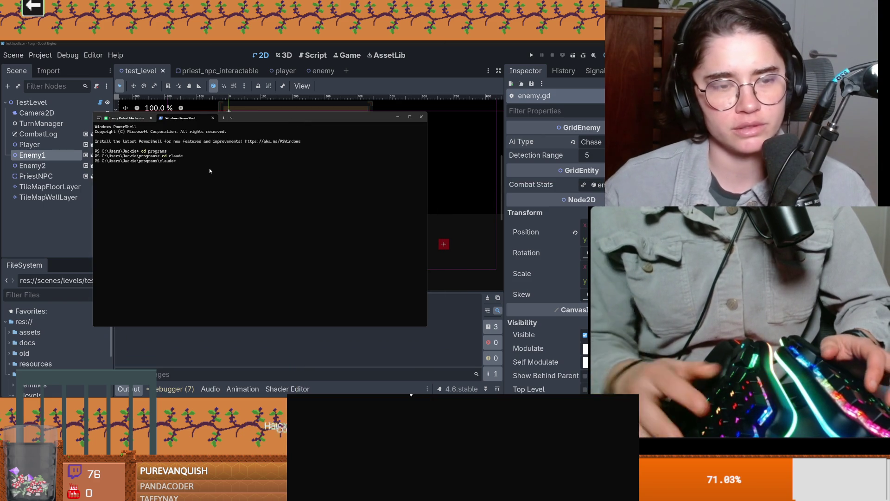
text(claude)
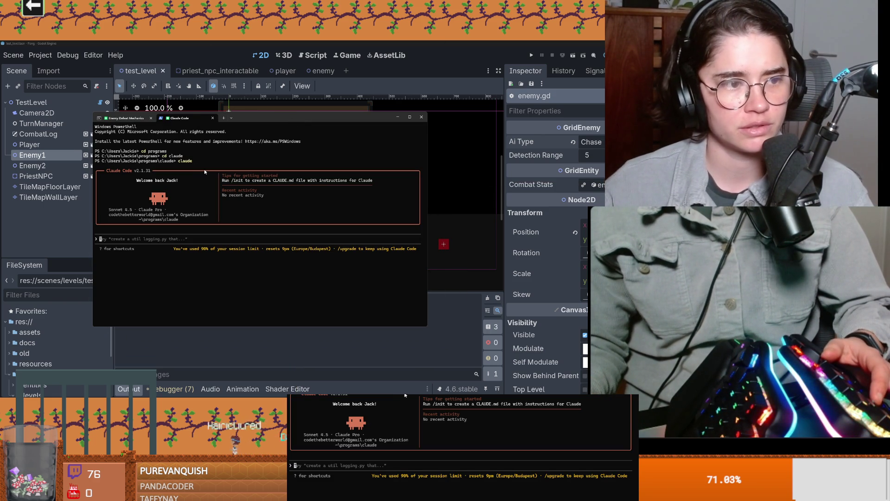
text(/usage)
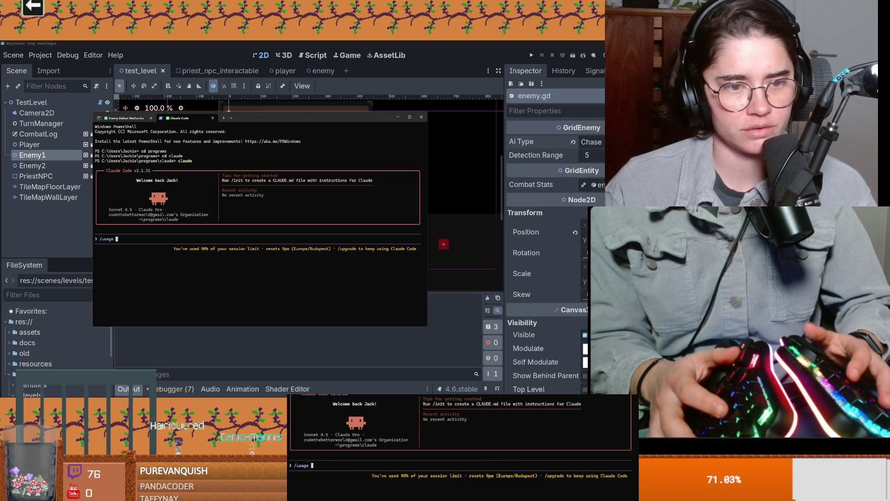
key(Return)
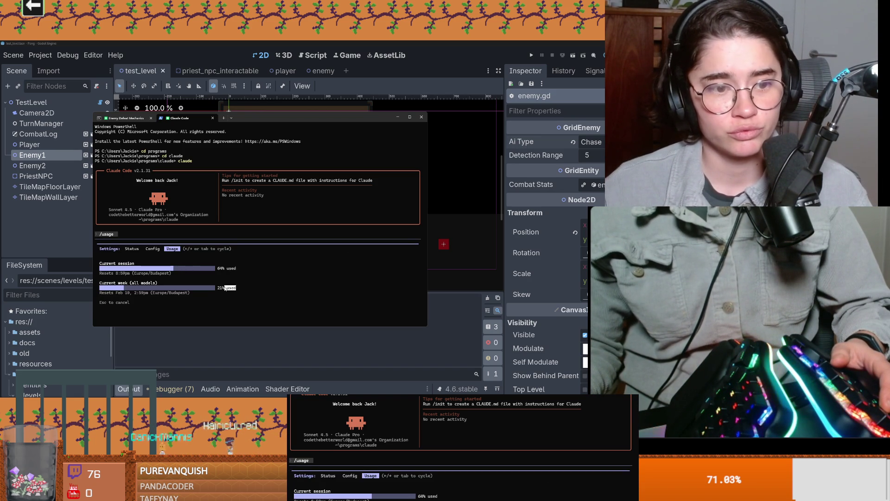
click(207, 288)
triple_click(165, 284)
click(165, 284)
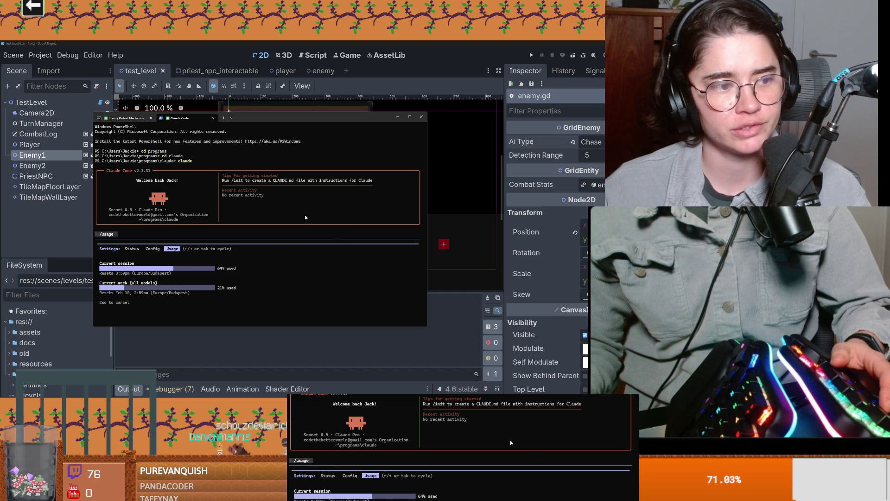
Step: Close the new Claude Code terminal window, confirming Close all
key(alt+Tab)
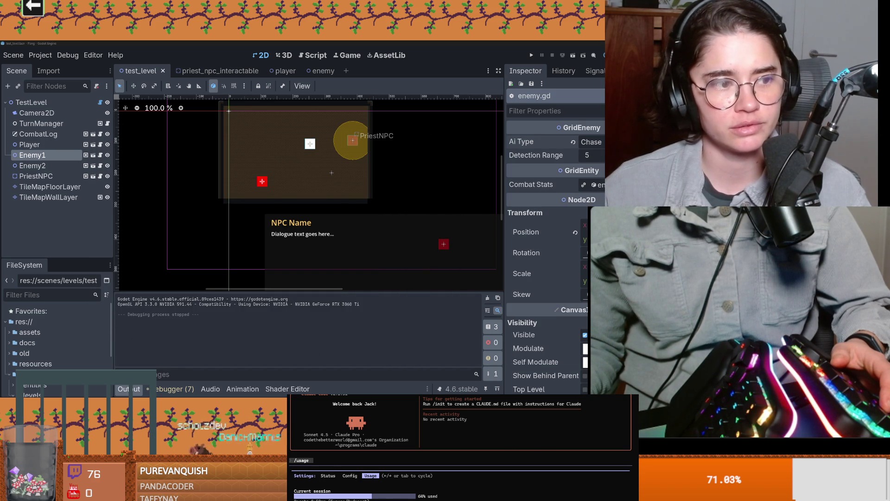
key(alt+F4)
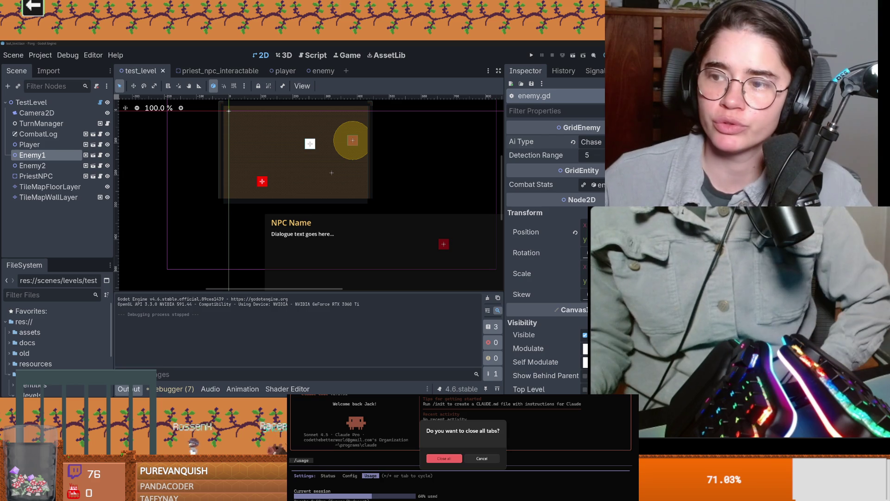
click(487, 456)
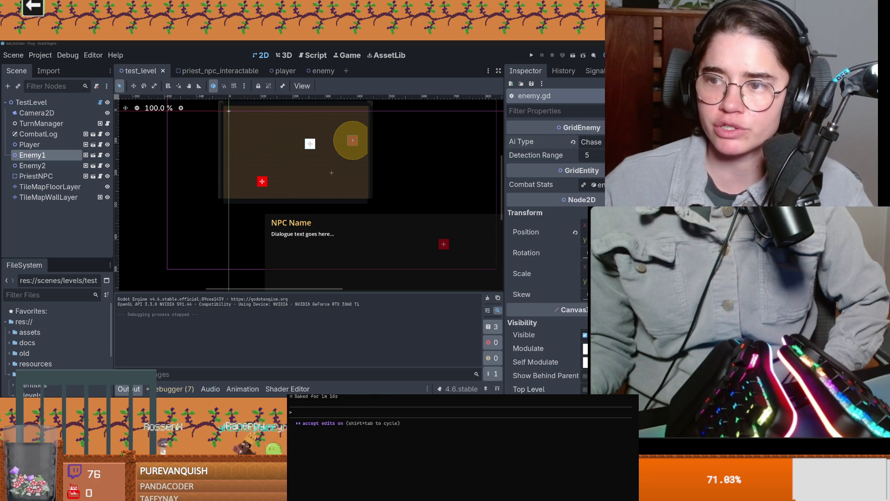
Step: Bring the Enemy Defeat Mechanics session forward and scroll back through the combat stats resource output
key(alt+Tab)
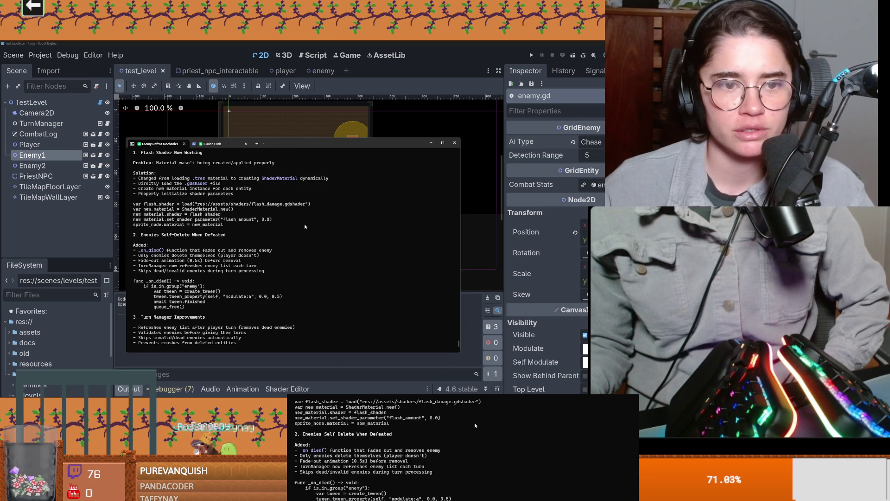
mouse_move(459, 343)
mouse_down()
mouse_move(460, 332)
mouse_move(461, 348)
mouse_up()
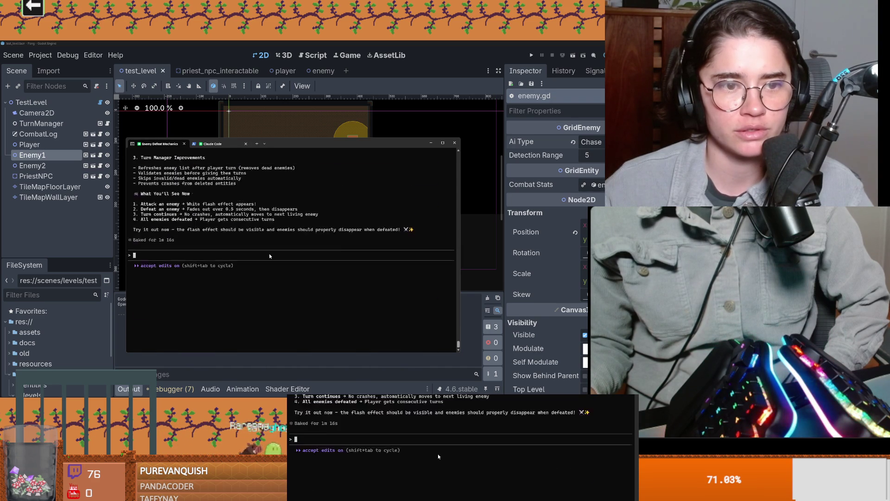
scroll(269, 256, up, 10)
scroll(274, 251, up, 10)
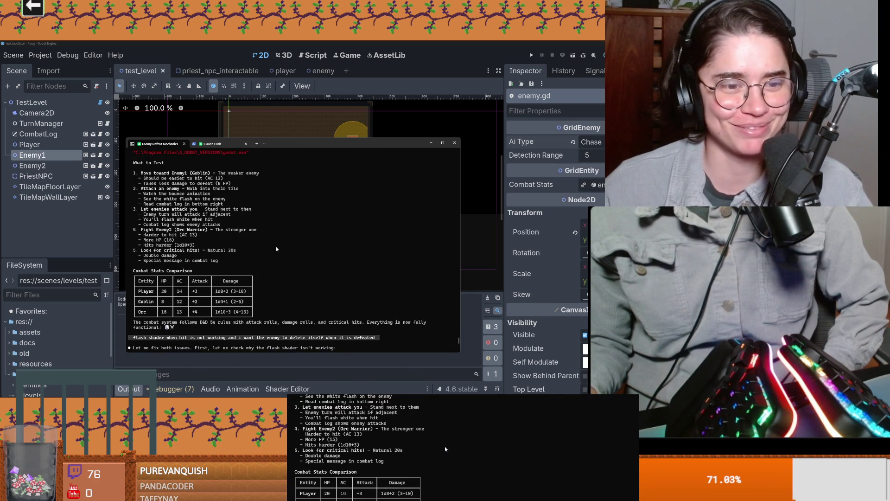
scroll(276, 249, down, 5)
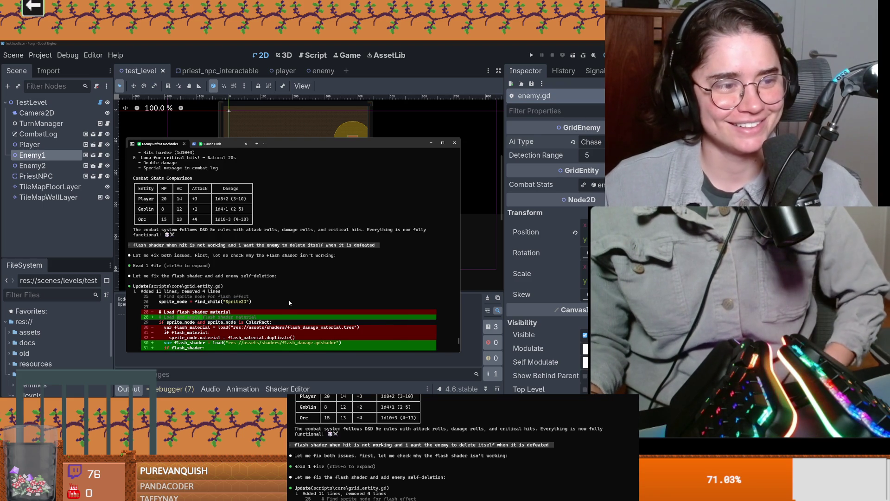
scroll(288, 300, up, 10)
scroll(288, 302, up, 15)
scroll(288, 301, up, 15)
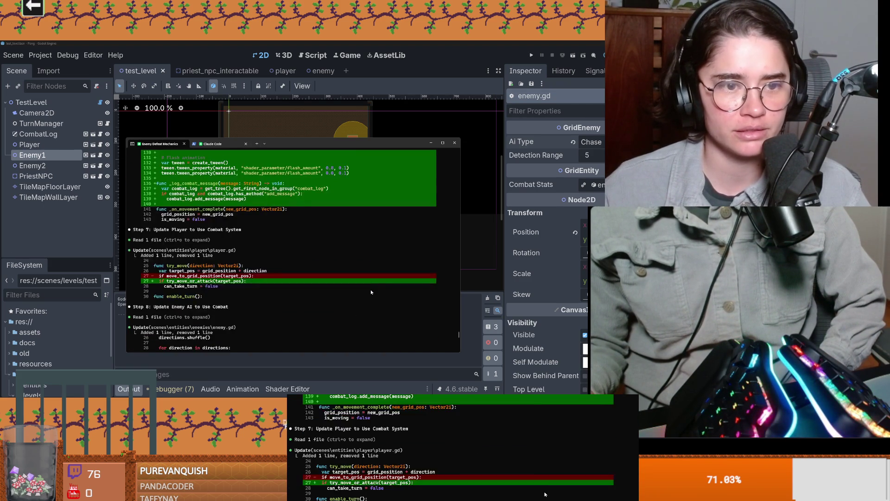
scroll(371, 292, up, 15)
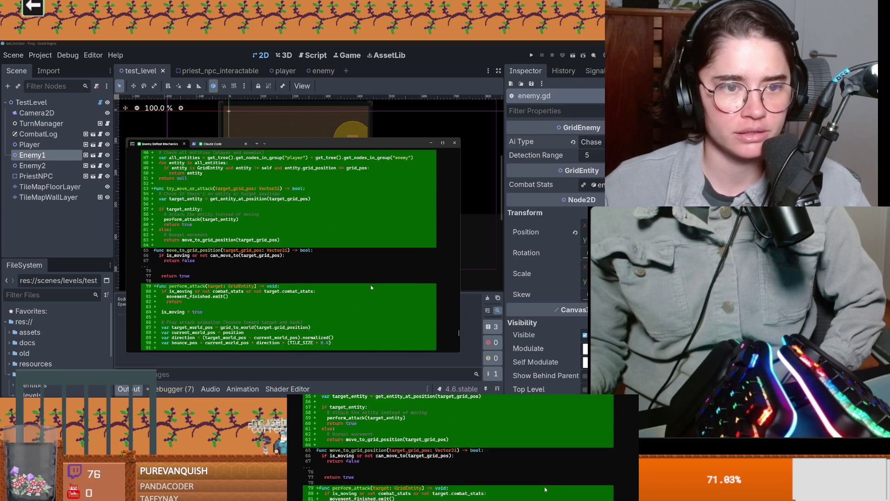
scroll(371, 287, up, 15)
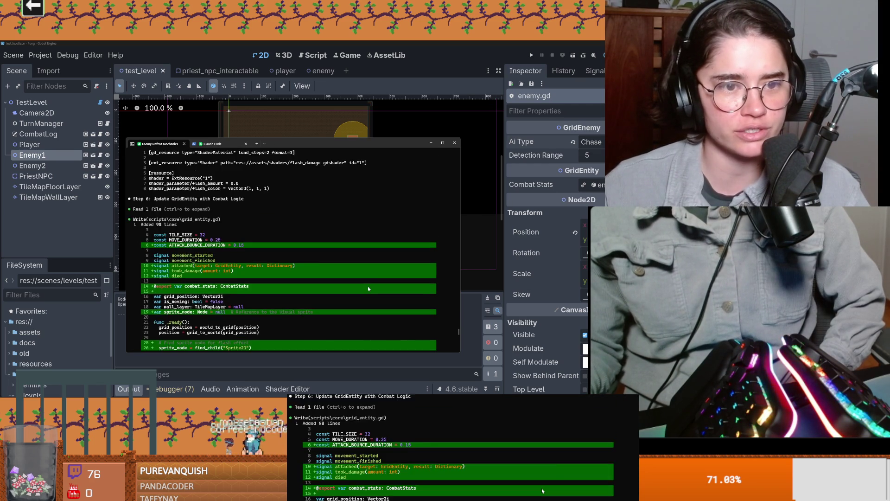
scroll(369, 289, up, 15)
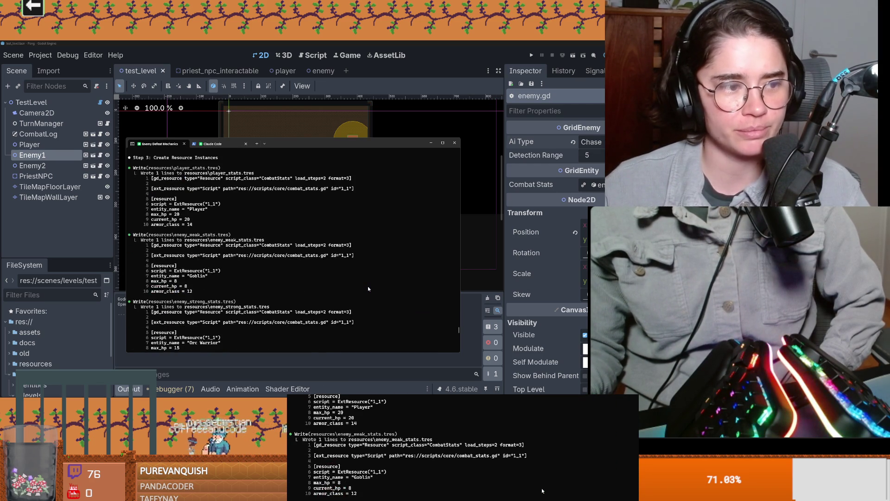
scroll(368, 288, up, 15)
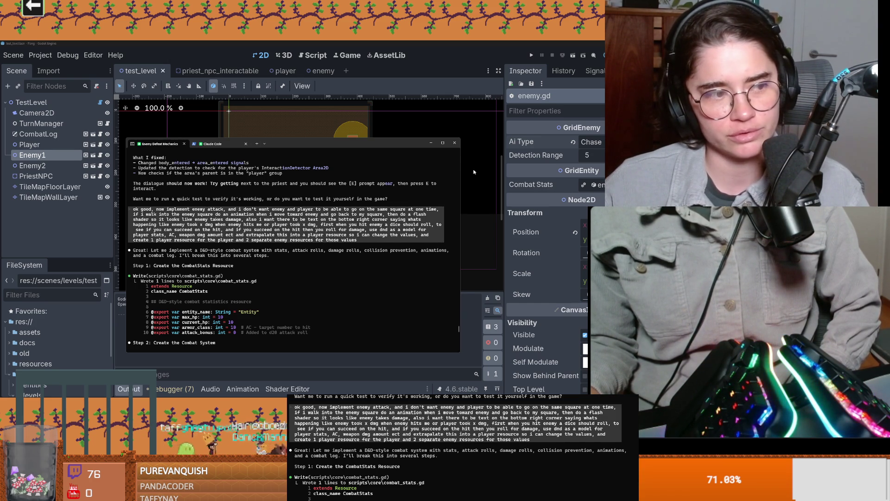
scroll(388, 269, down, 10)
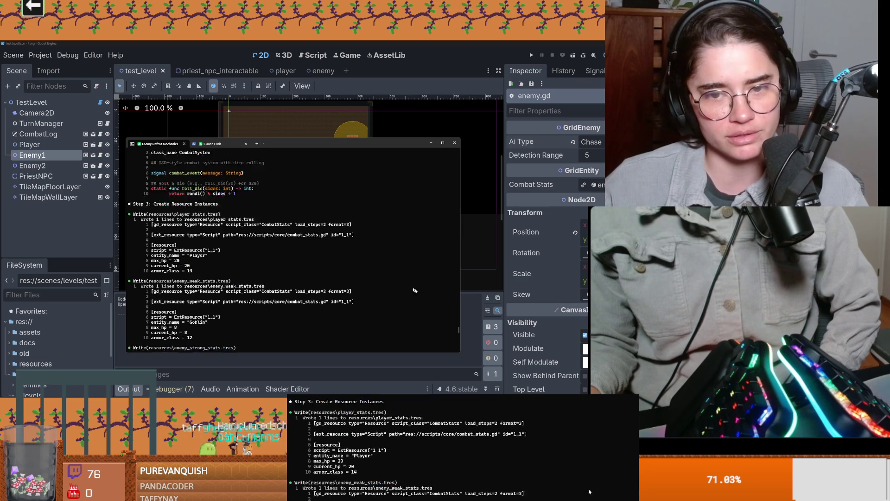
Step: Close the terminal, expand Enemy1's Combat Stats, widen the Inspector, and check Player's stats
click(455, 143)
click(275, 258)
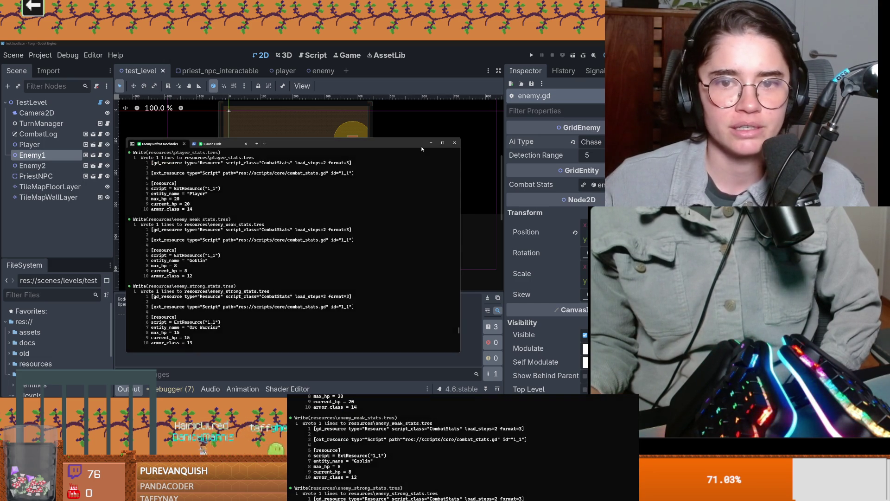
click(541, 186)
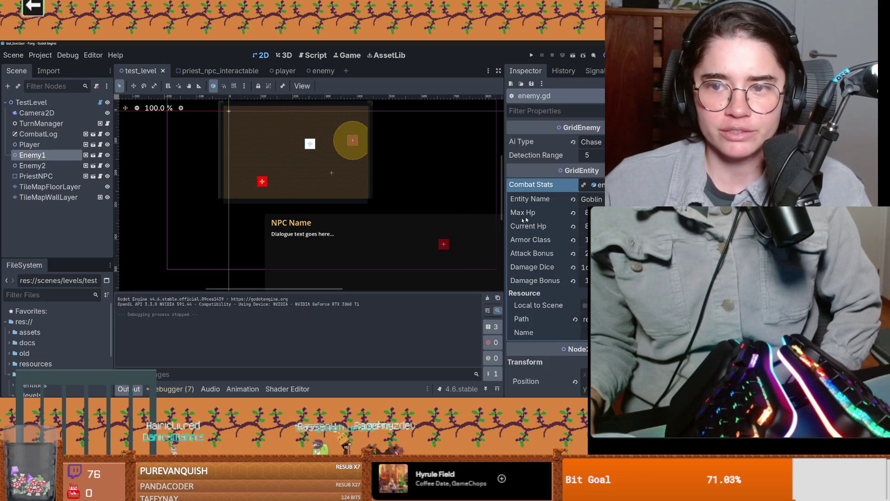
drag(505, 222, 395, 227)
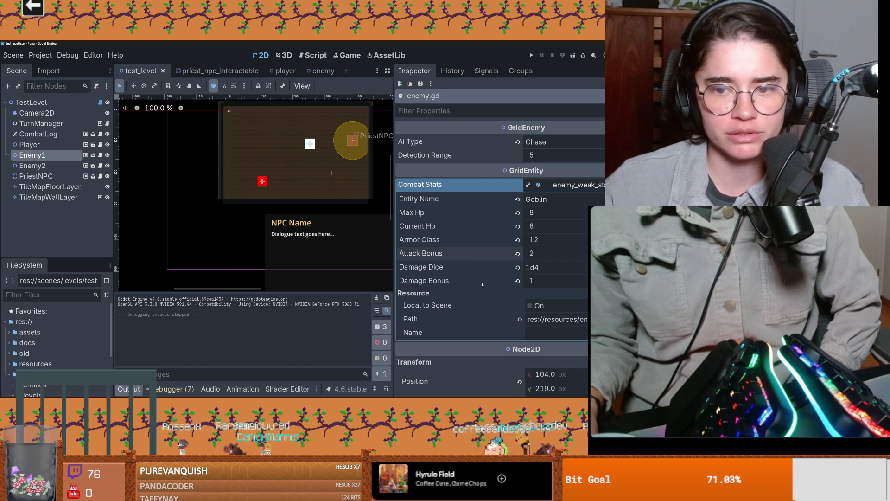
click(30, 145)
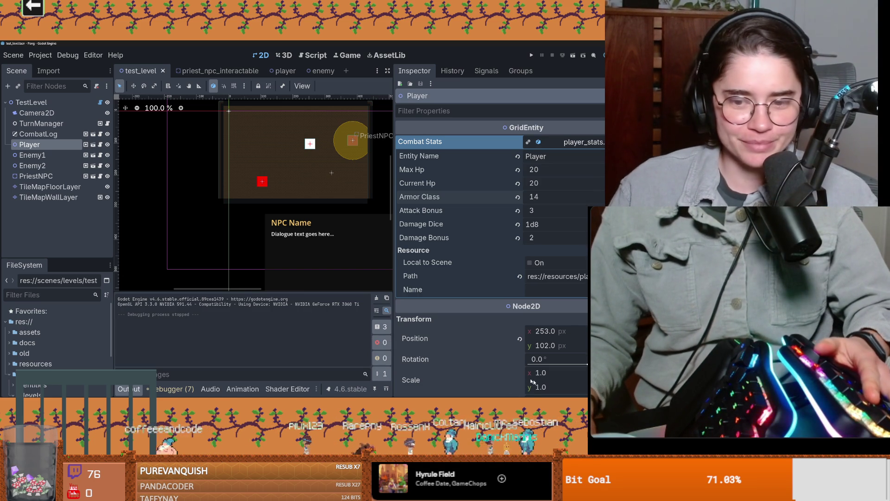
key(alt+Tab)
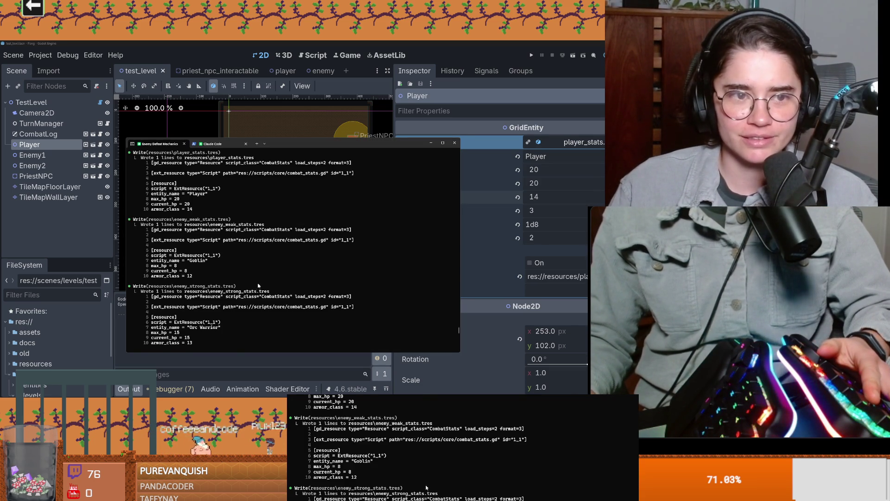
Step: Start the prompt requesting HP bars above all combat entities
scroll(258, 282, up, 2)
scroll(258, 282, down, 15)
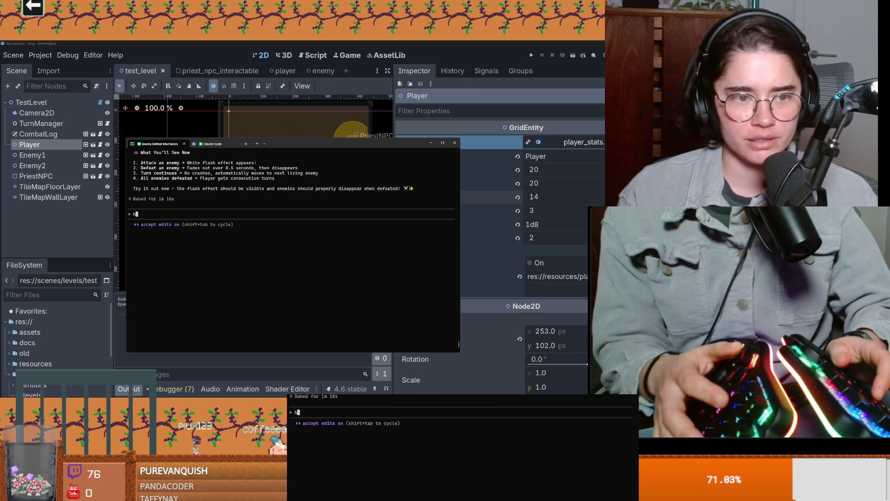
text(hav)
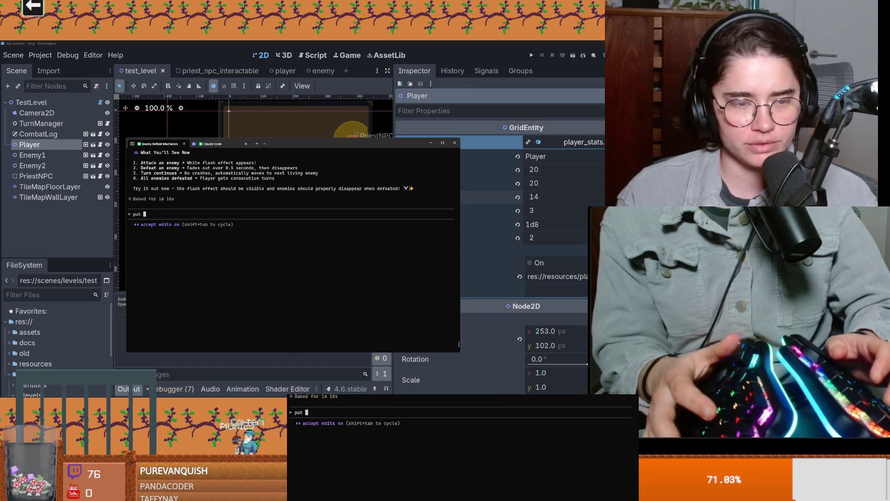
text(hp)
text( bars )
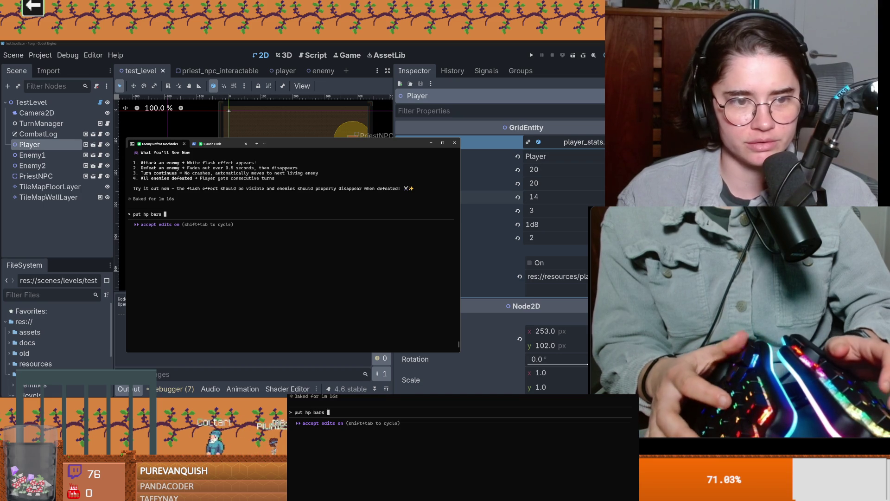
text(obove all bom)
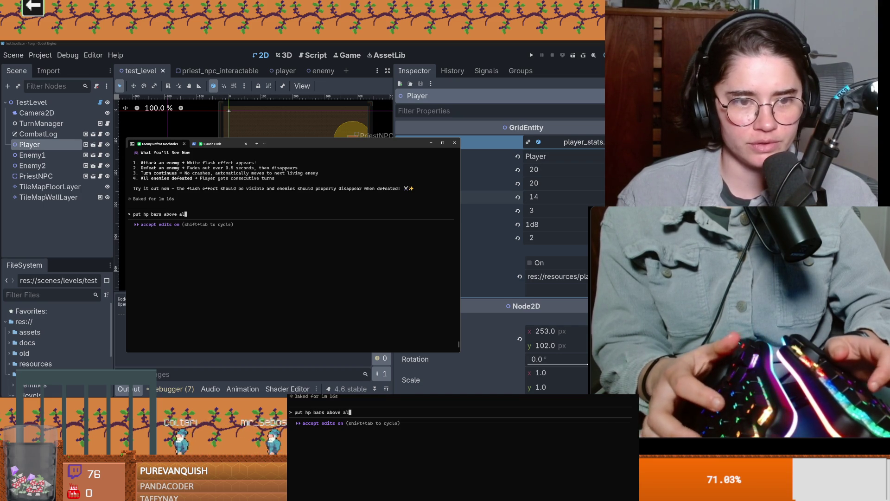
key(BackSpace)
text(combat enem)
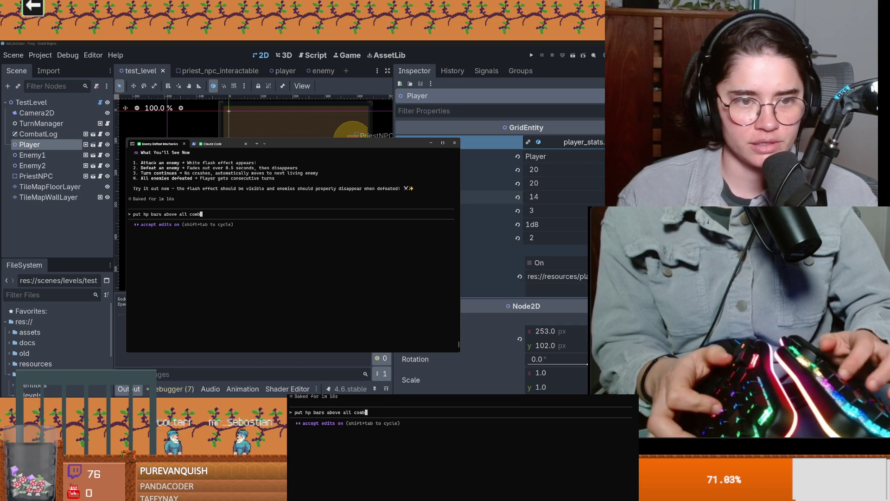
key(BackSpace)
key(BackSpace)
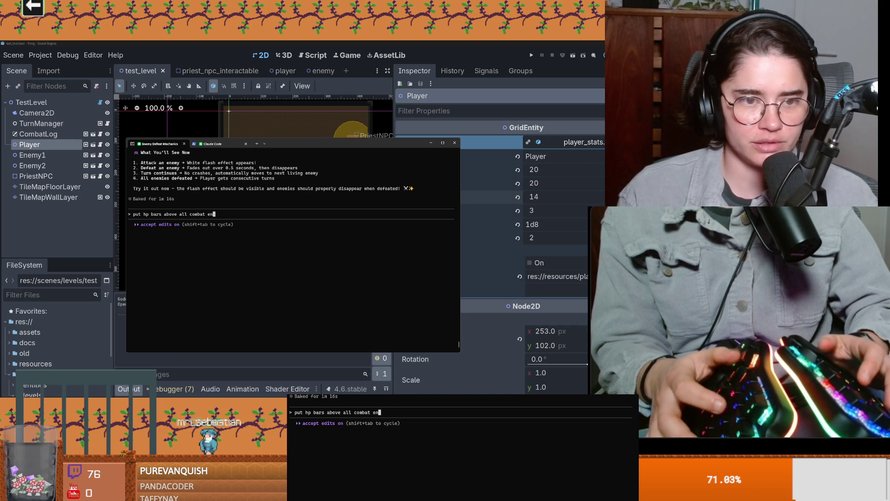
text(entities, )
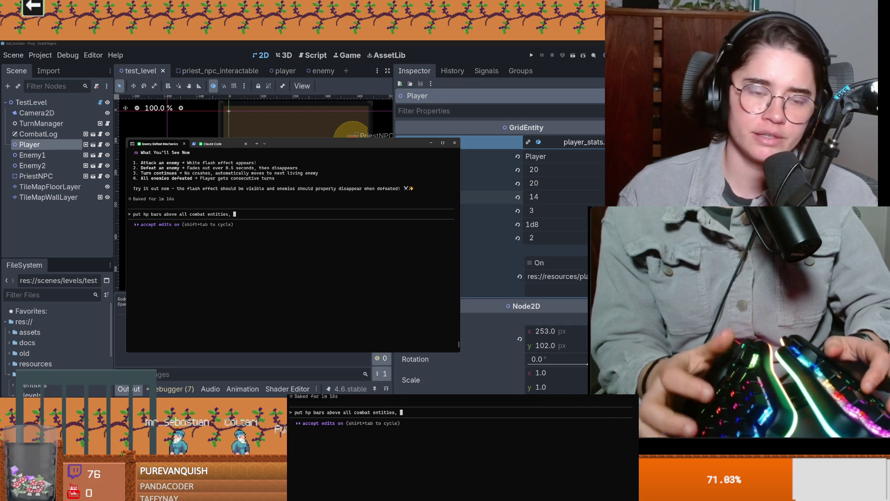
text(whne )
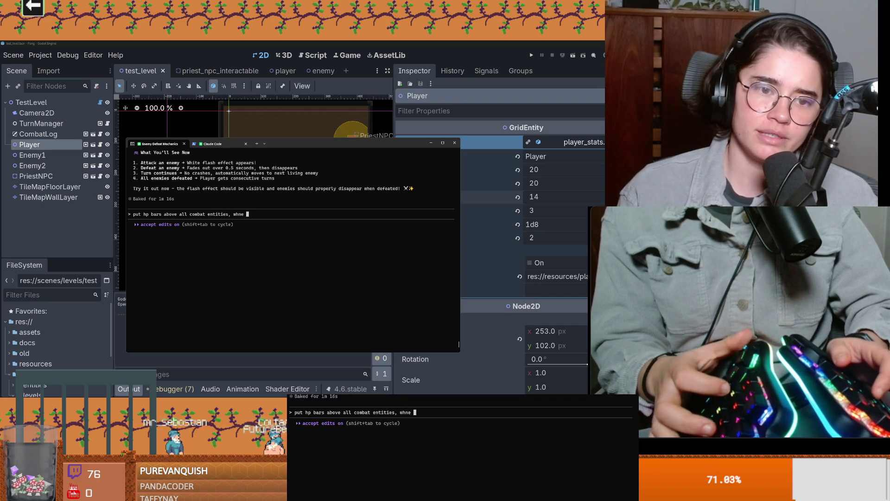
Step: Add that HP bars hide outside combat and after 2 idle turns, then send it
key(BackSpace)
key(BackSpace)
key(BackSpace)
text(en not in c)
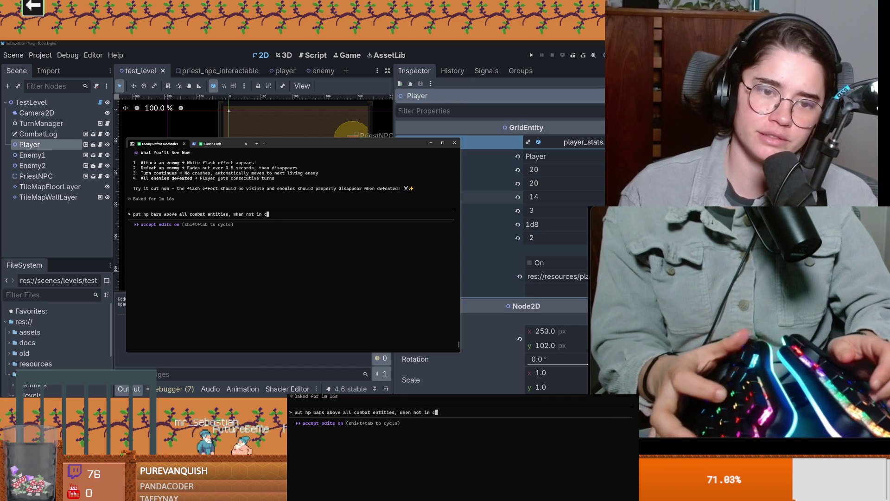
text(ombat the hp bar should be hidd)
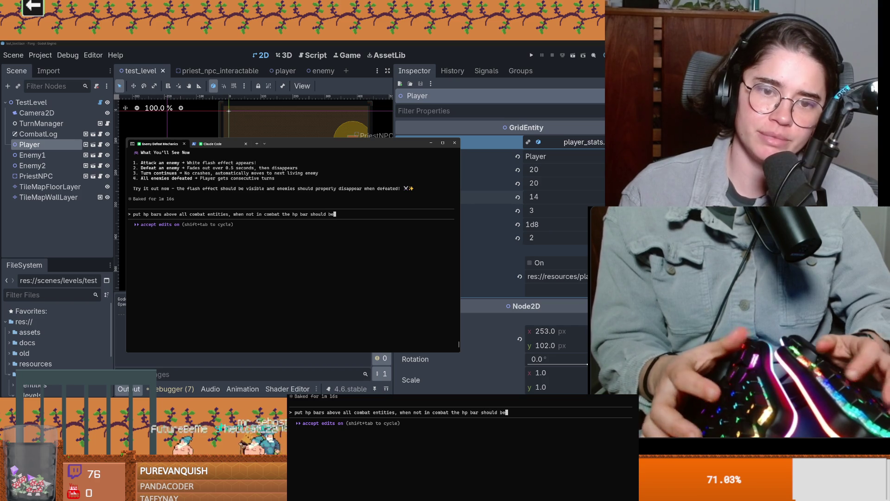
text(en, )
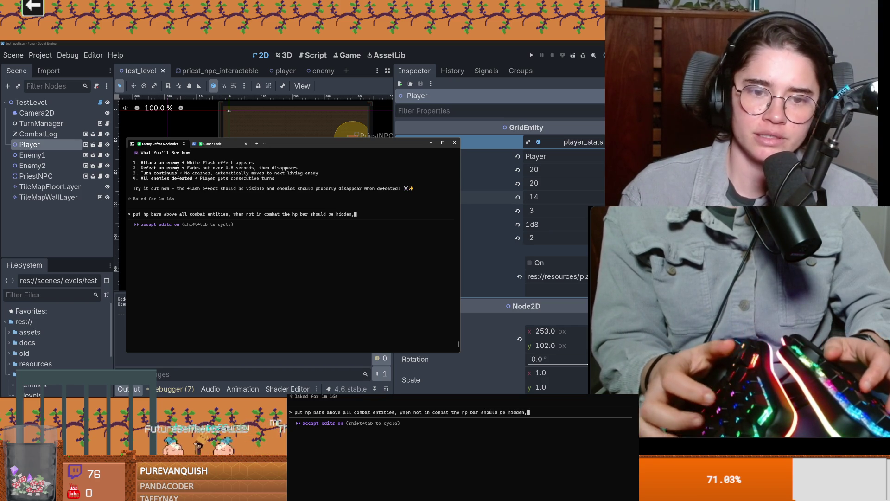
text(if )
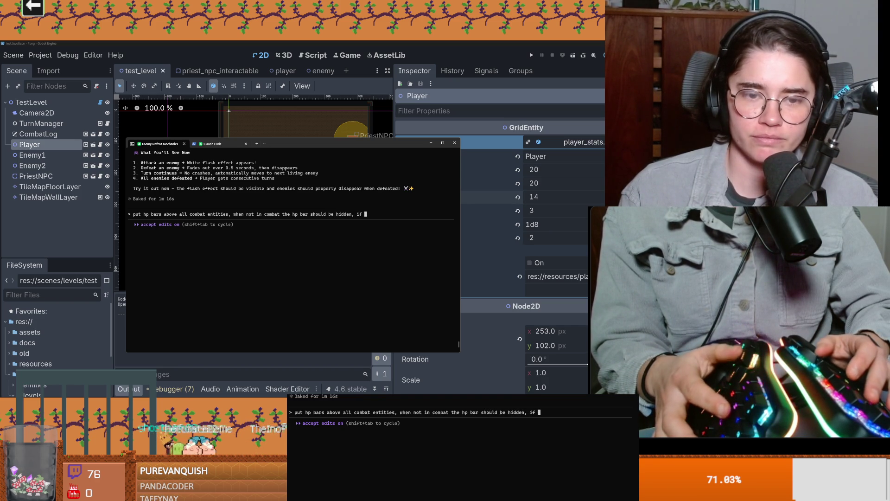
key(BackSpace)
key(BackSpace)
key(BackSpace)
text(once i)
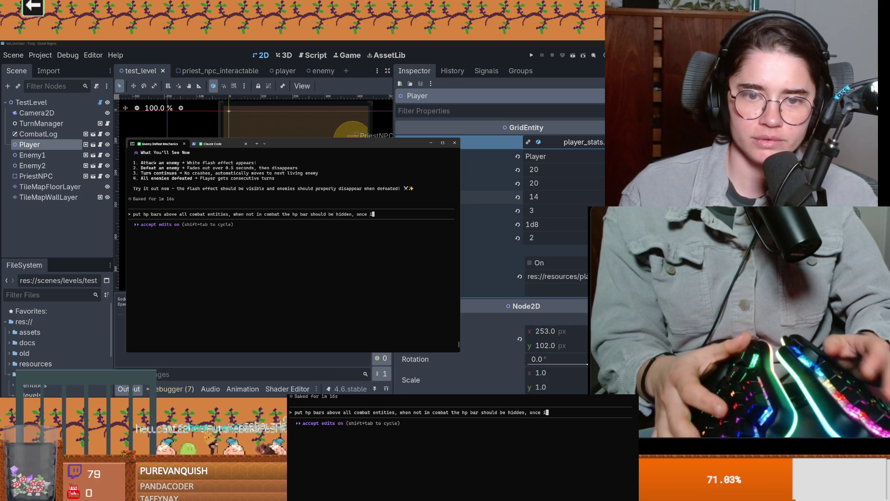
text(t get)
key(BackSpace)
key(BackSpace)
key(BackSpace)
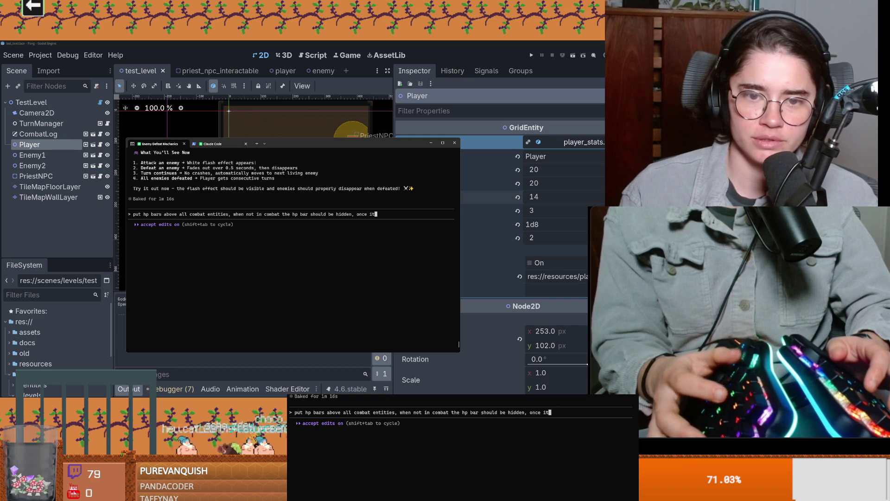
text(in comba)
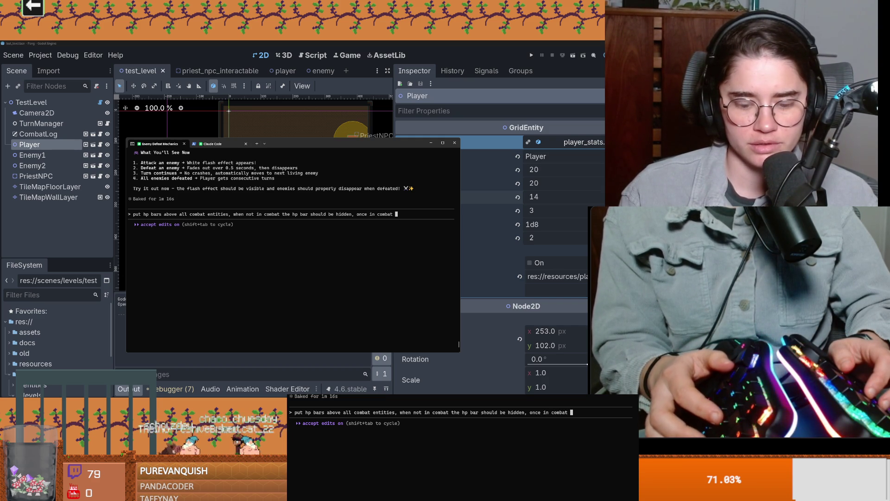
text(show hp)
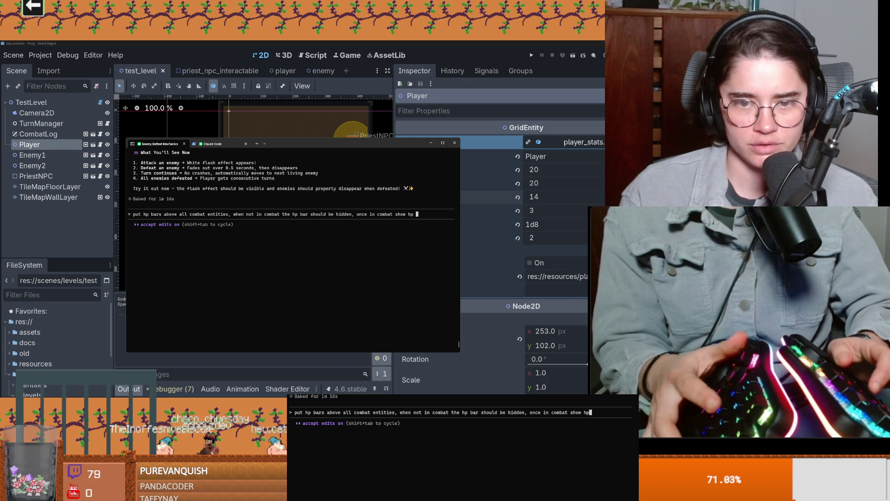
text(bar )
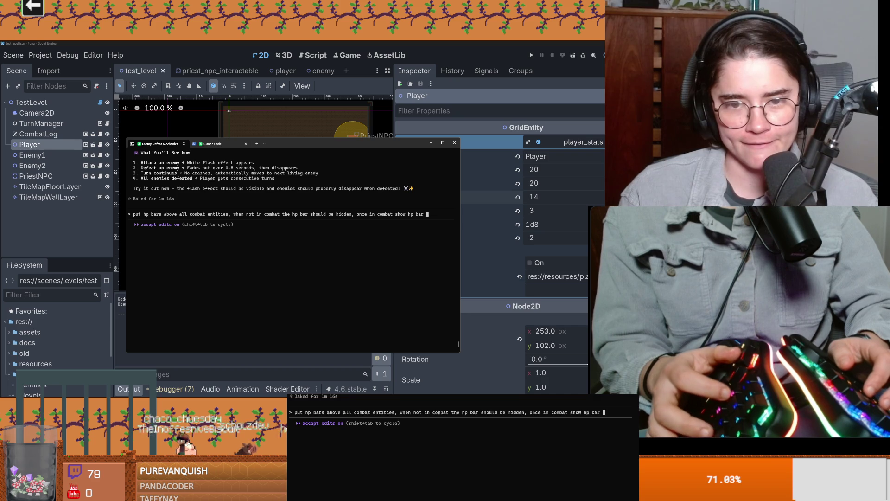
text(if its i)
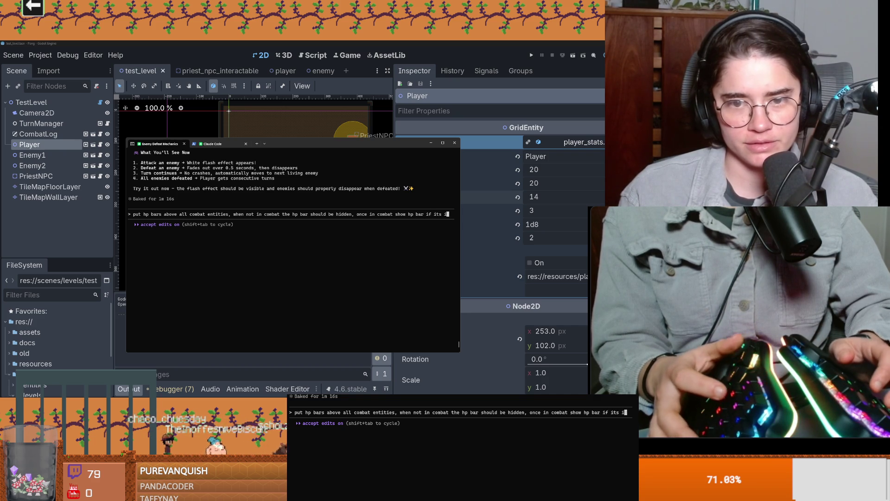
key(BackSpace)
text(not in comba)
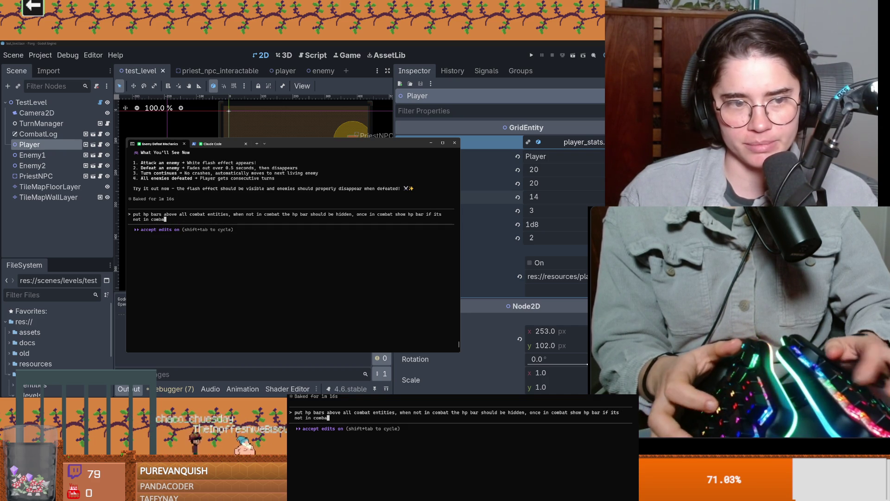
text(t for 2 t)
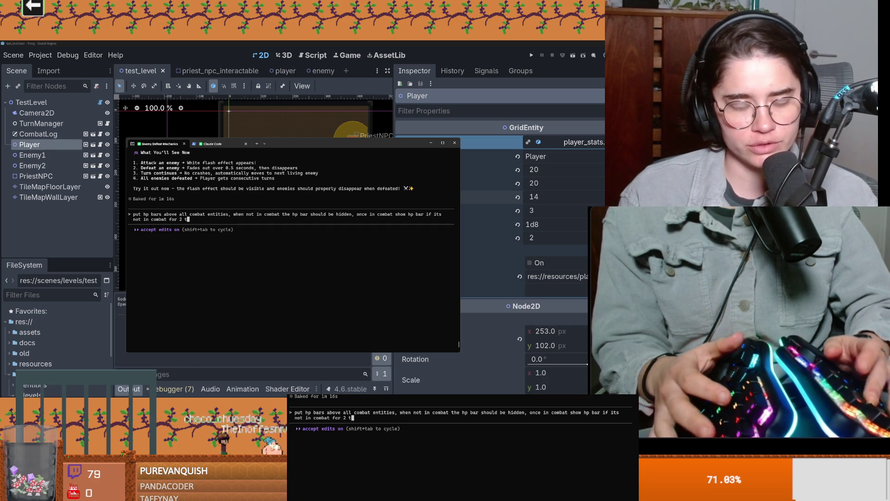
text(urns hide hp )
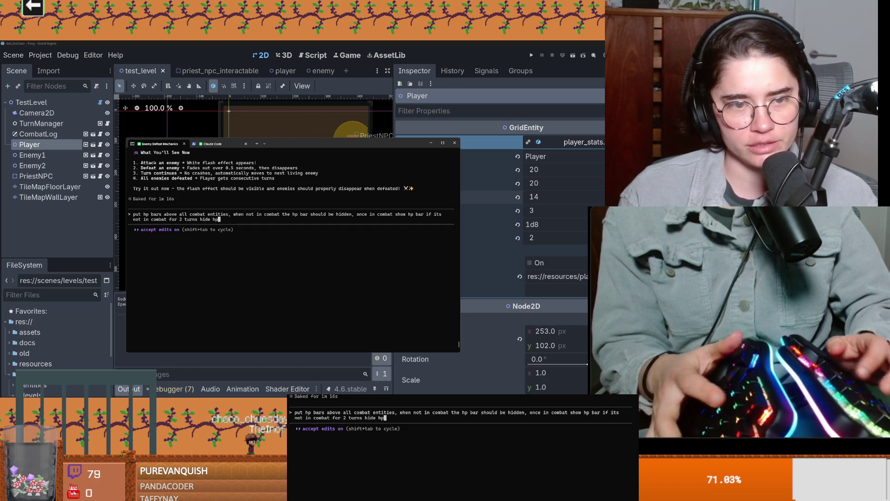
text(bar)
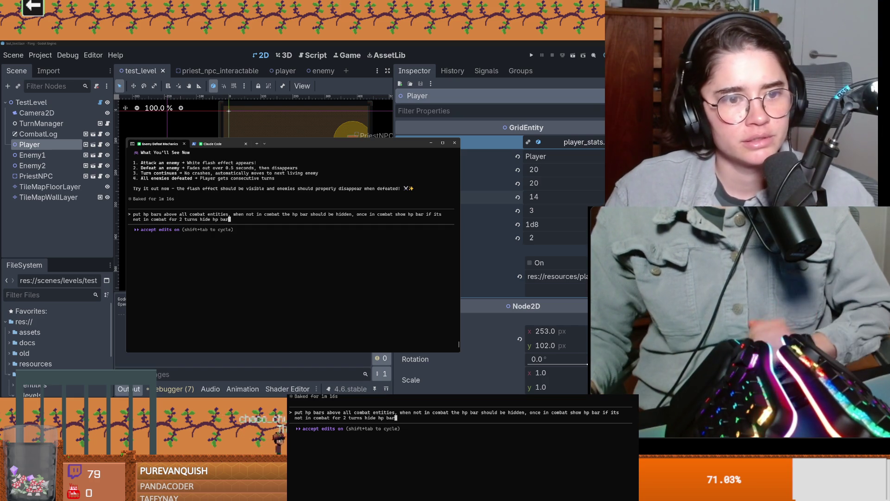
key(Return)
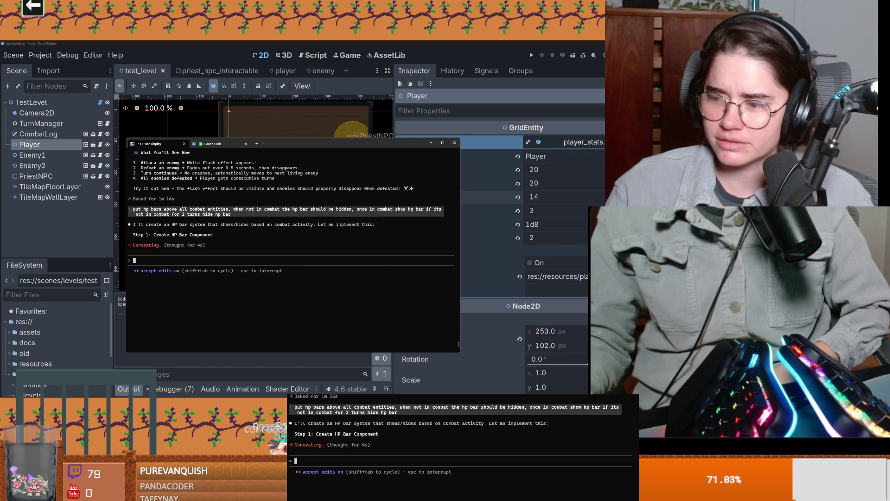
Step: Glance at the Godot editor and the usage session, then return to the HP Bar Display conversation
key(alt+Tab)
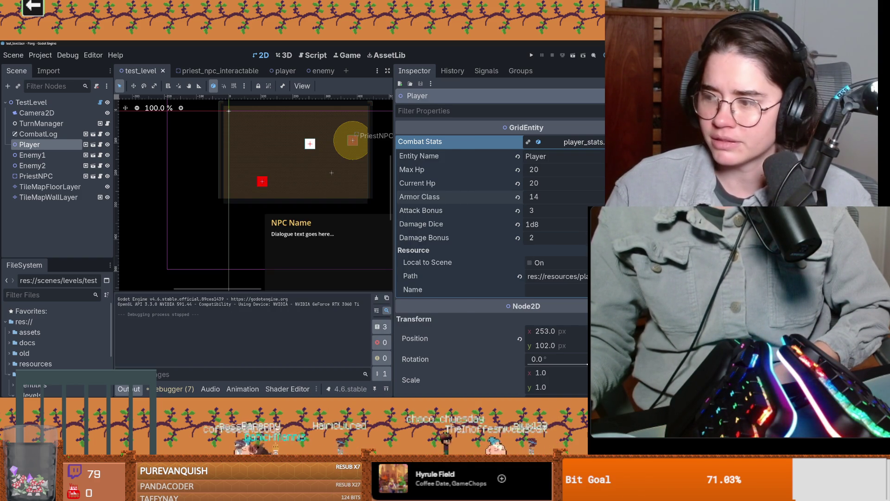
key(alt+Tab)
click(211, 144)
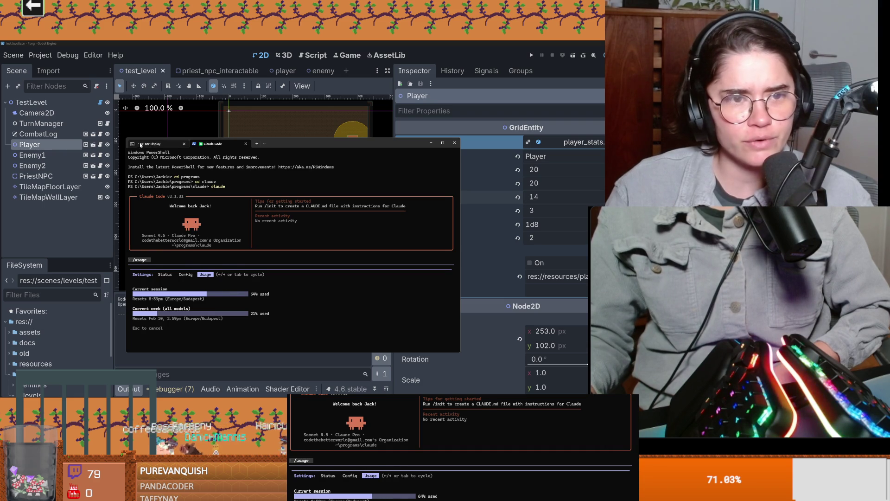
key(ctrl+Tab)
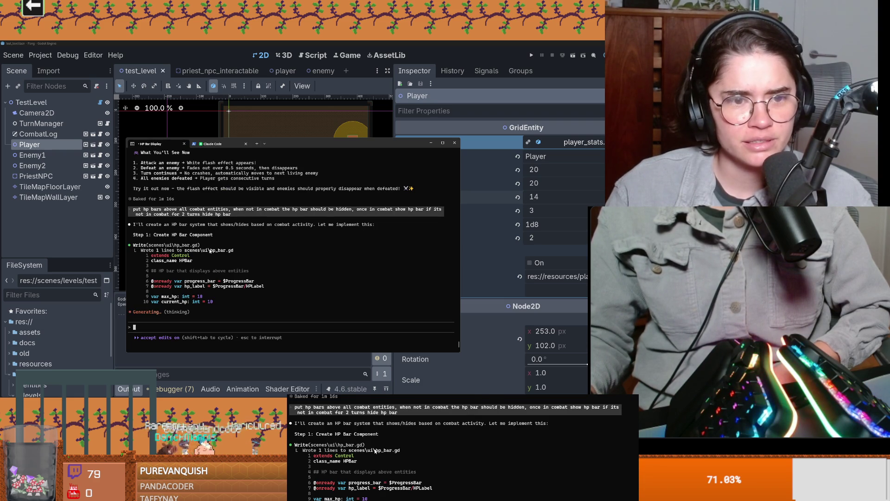
Step: Review the new grid_entity.gd variables, enlarge the terminal text, and bring up the usage session
scroll(211, 251, up, 15)
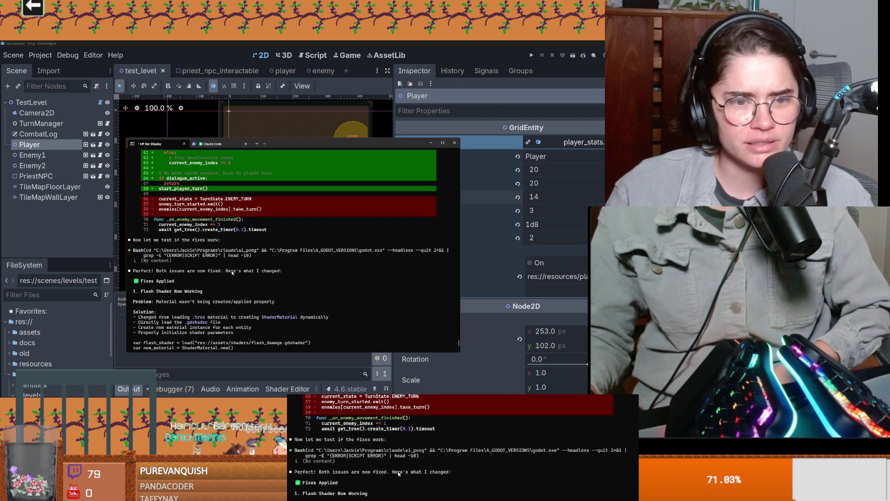
scroll(232, 273, down, 15)
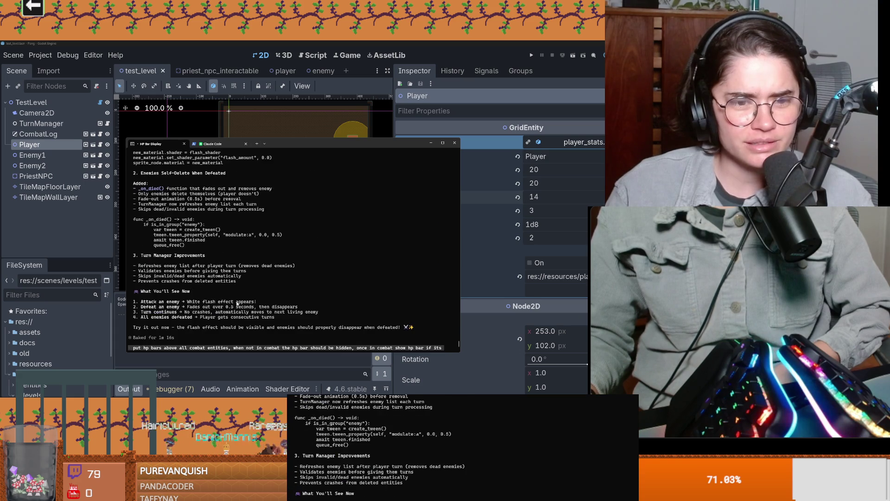
scroll(237, 304, down, 7)
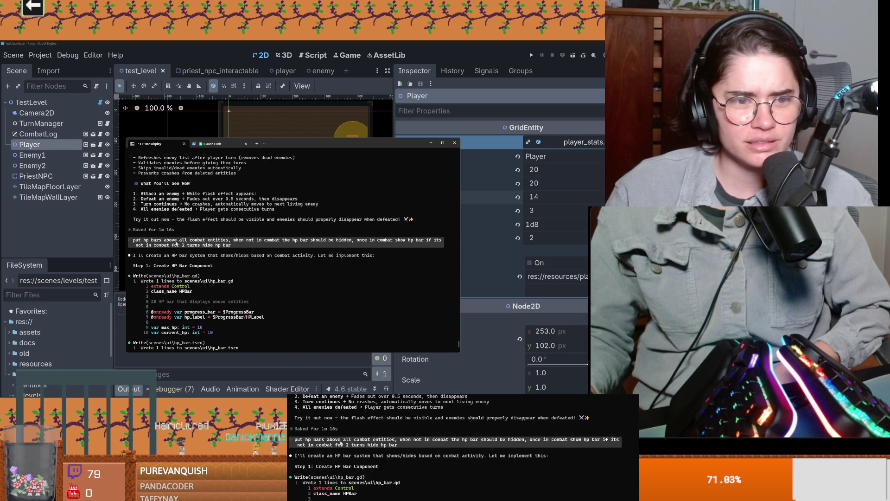
scroll(180, 262, up, 1)
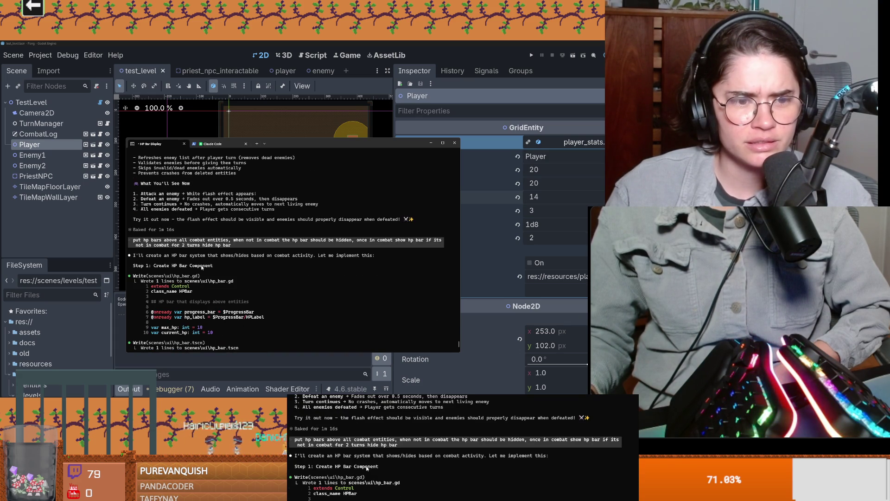
scroll(223, 271, down, 8)
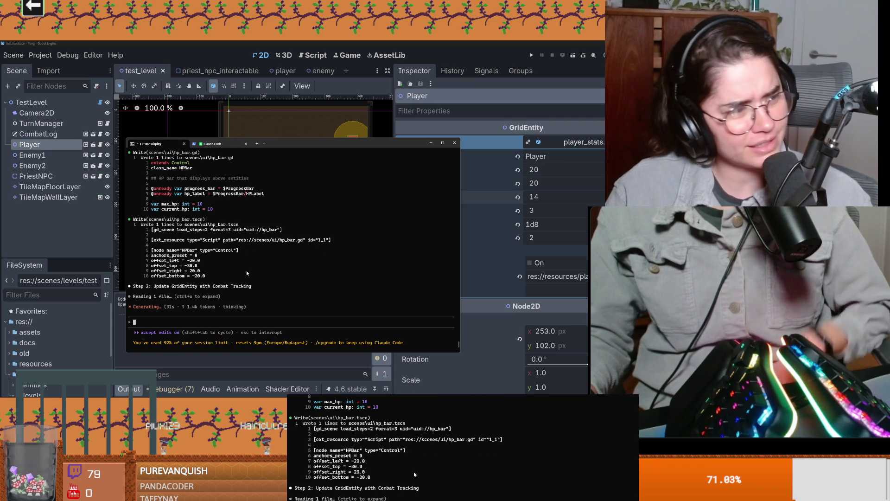
key(ctrl+plus)
key(ctrl+plus)
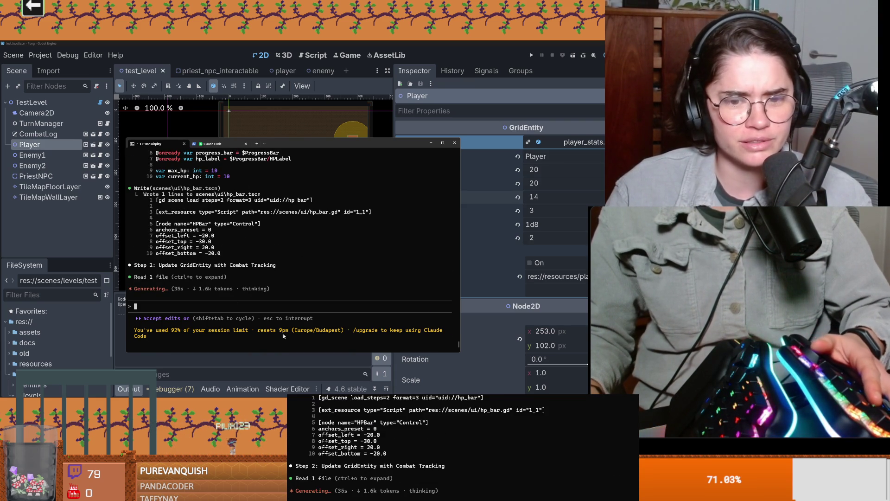
key(ctrl+Tab)
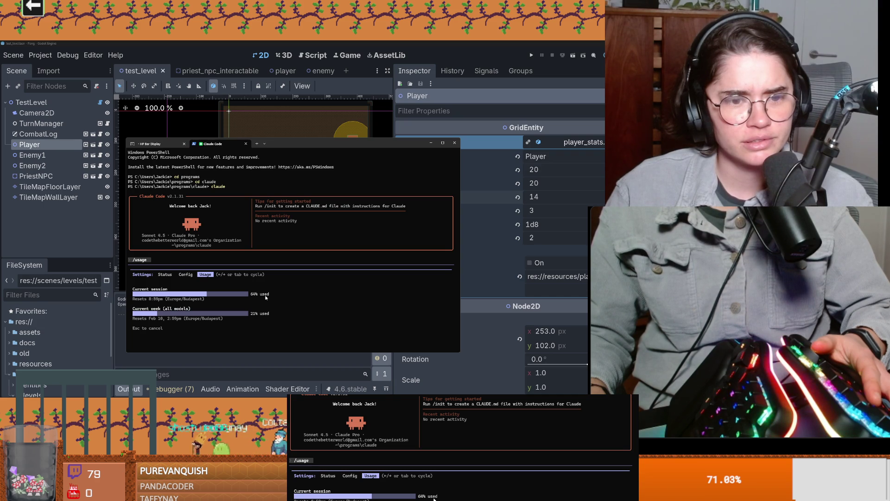
key(ctrl+Tab)
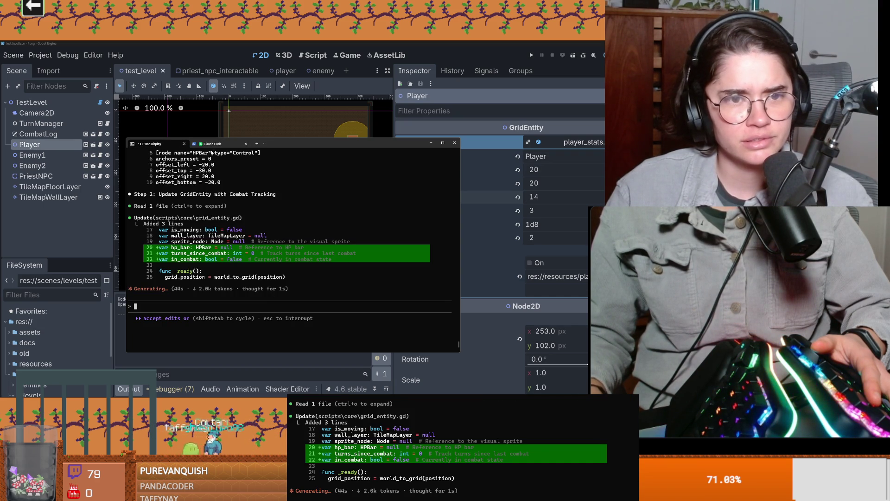
click(212, 145)
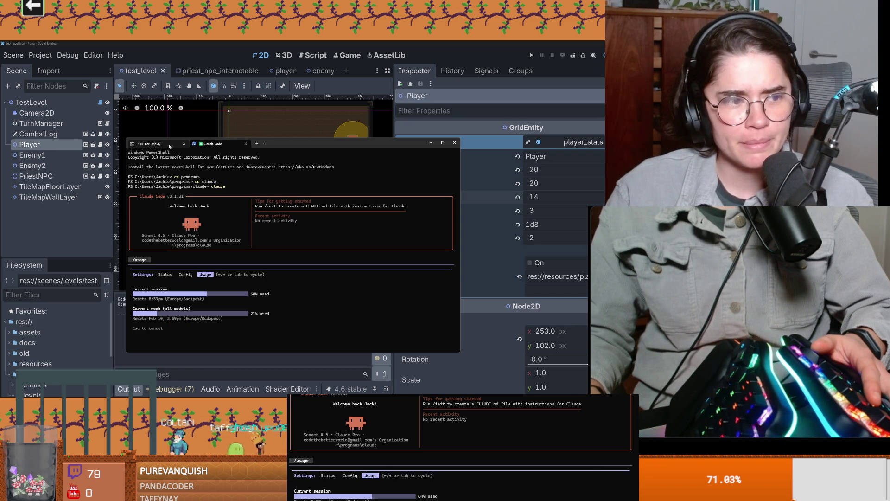
Step: Flip between the two Claude Code sessions, then close the usage and rewind panels
click(157, 145)
click(211, 145)
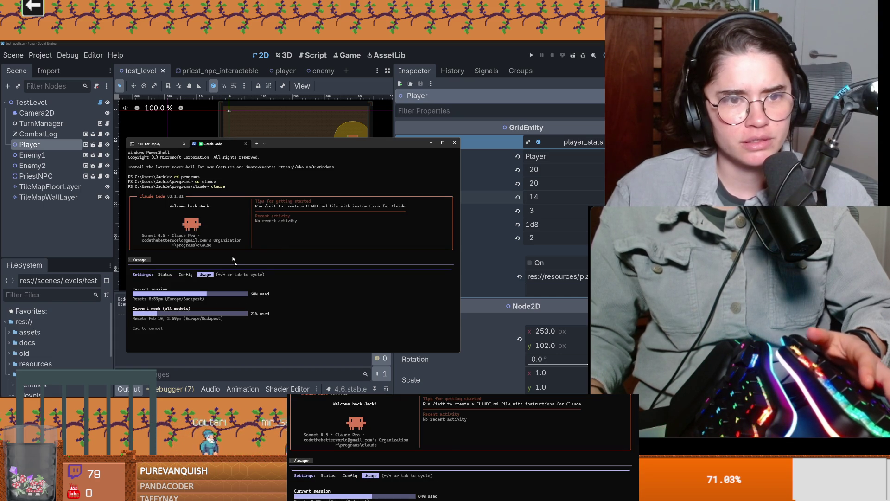
key(Escape)
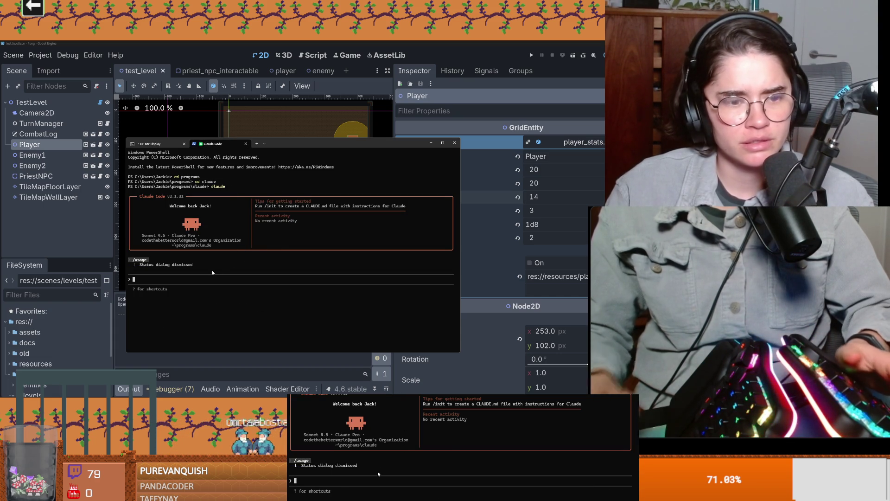
key(Escape)
key(Escape)
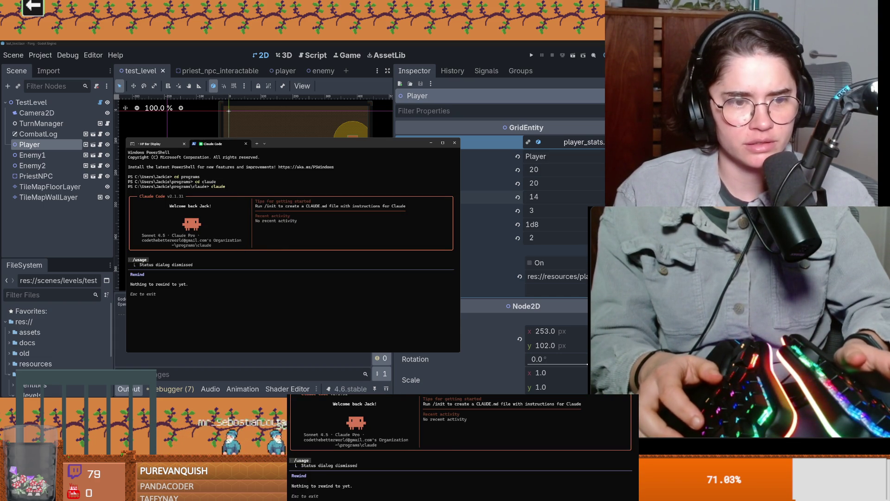
key(Escape)
Step: Run /usage again, then return to the HP Bar Display session to watch the grid_entity.gd diff
text(/)
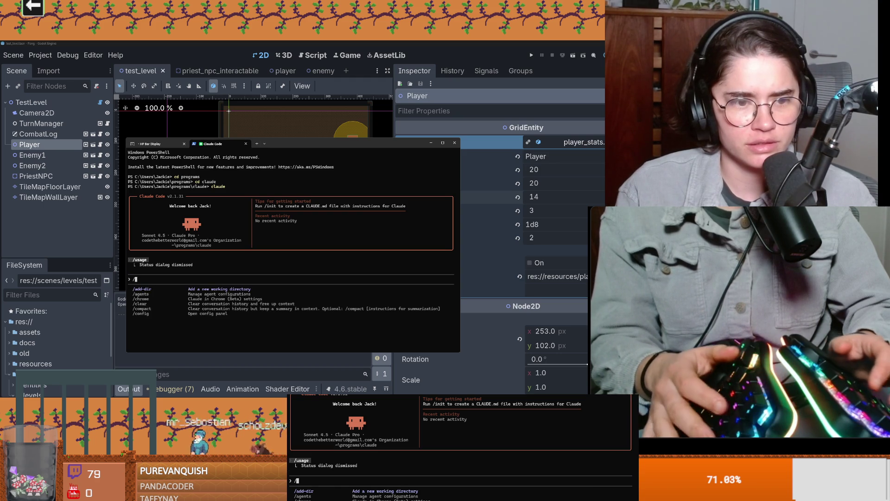
text(usage)
key(Return)
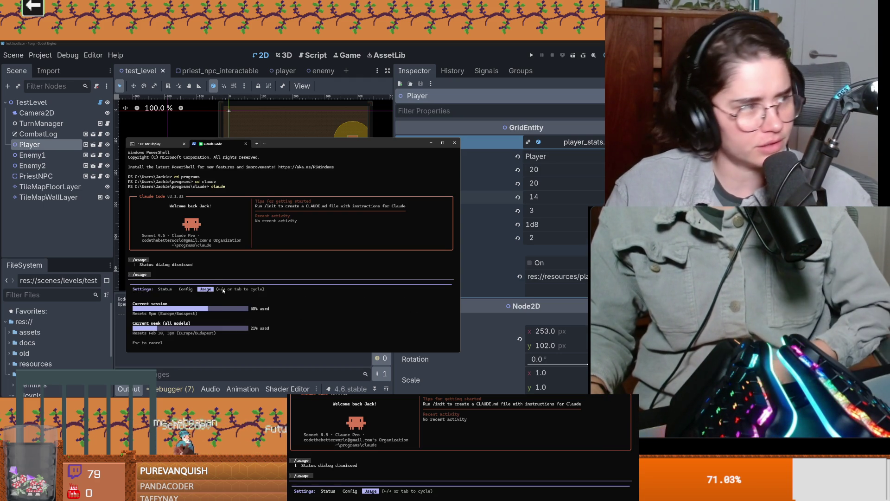
click(153, 144)
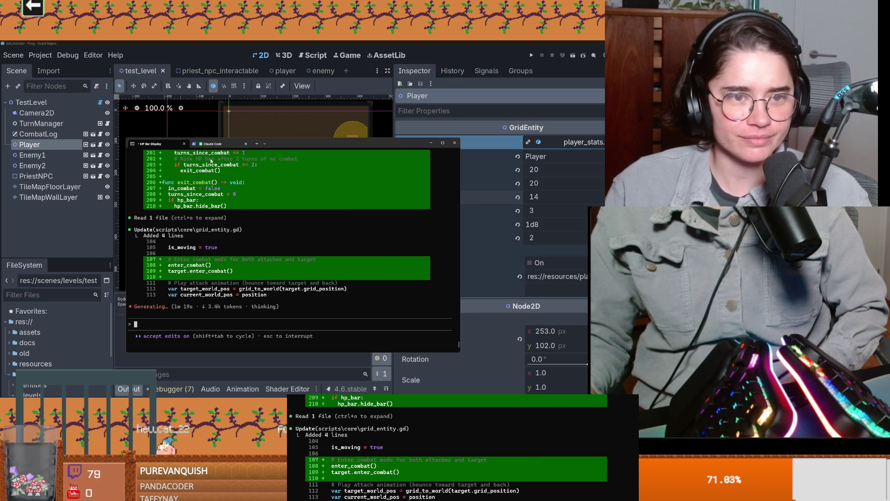
Step: Approve the compile-check command, then the command that deletes .godot and relaunches Godot
key(ctrl+Tab)
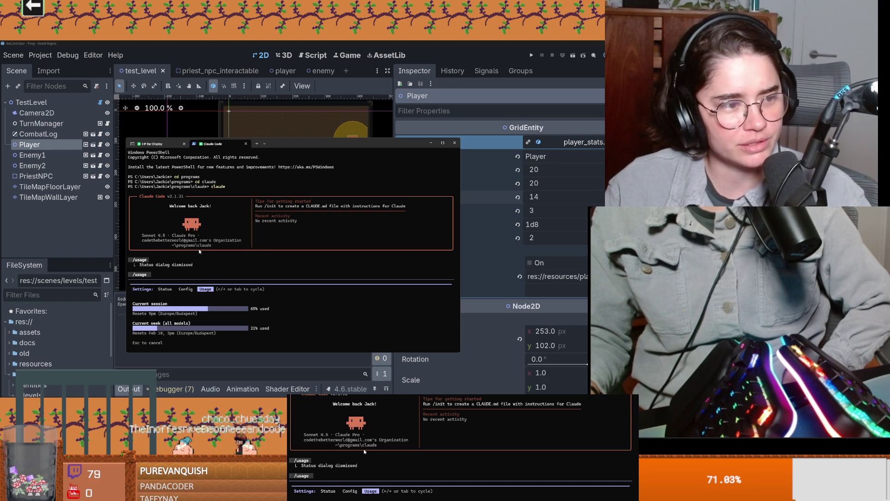
click(155, 144)
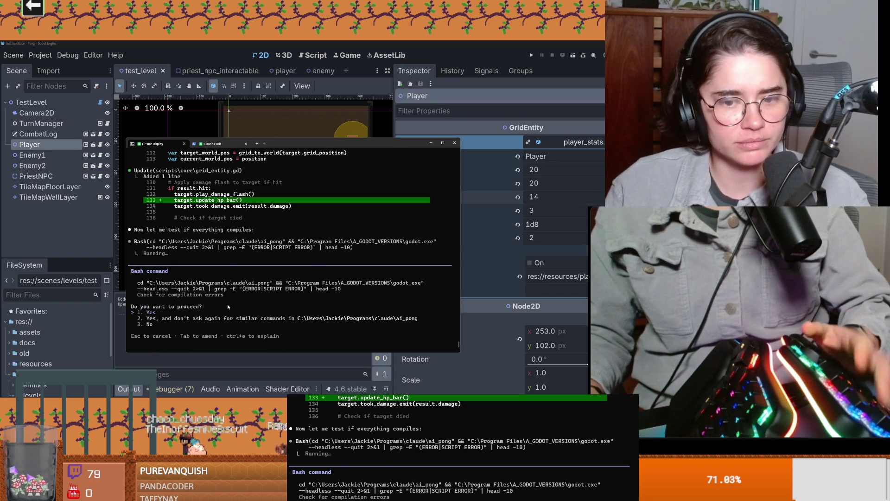
key(Return)
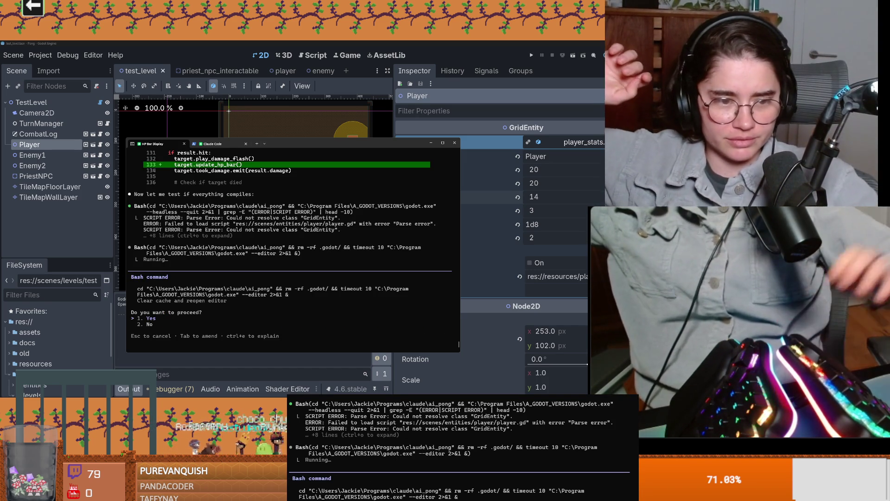
key(Return)
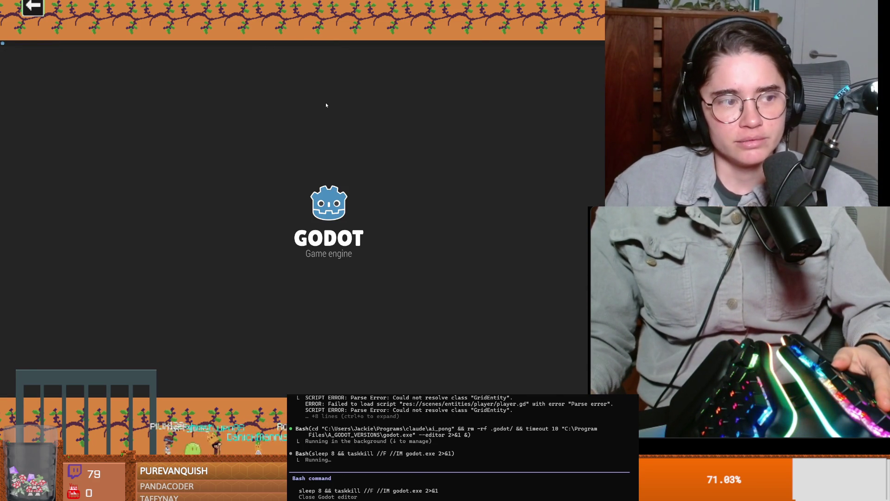
Step: Maximize the reopened Godot editor, dismiss the files-changed notice, then briefly run and stop the test scene
click(482, 44)
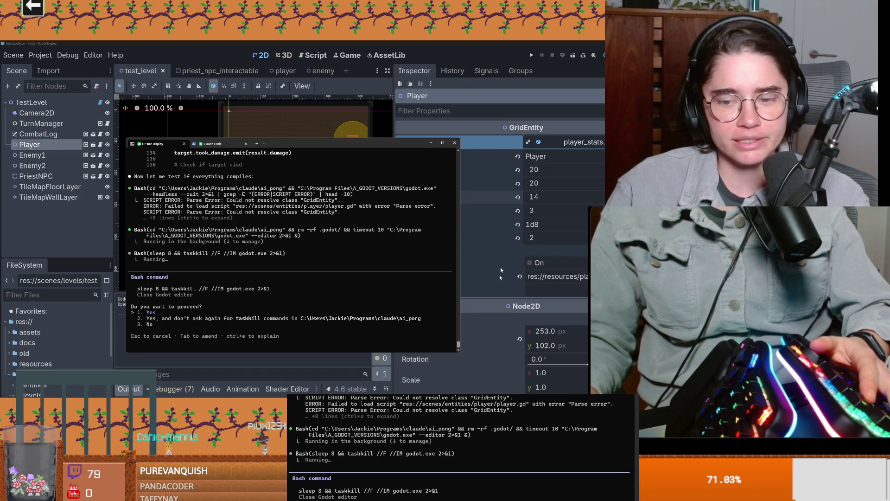
click(501, 253)
click(338, 269)
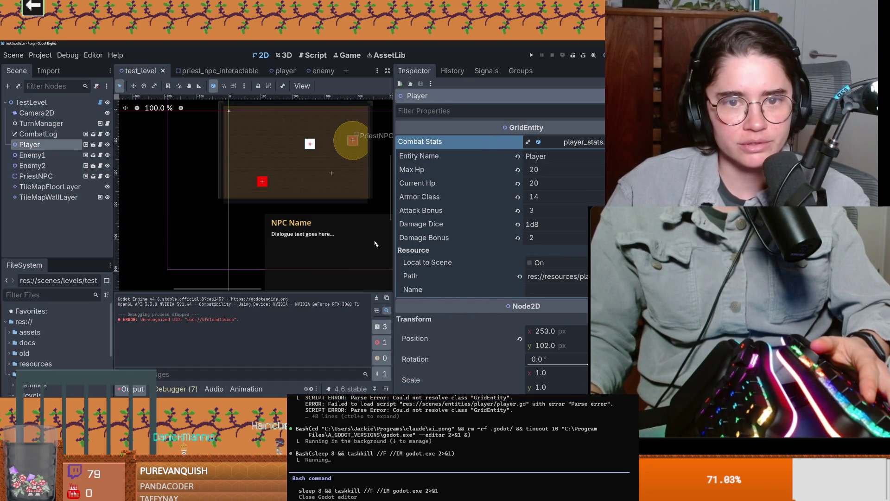
key(F6)
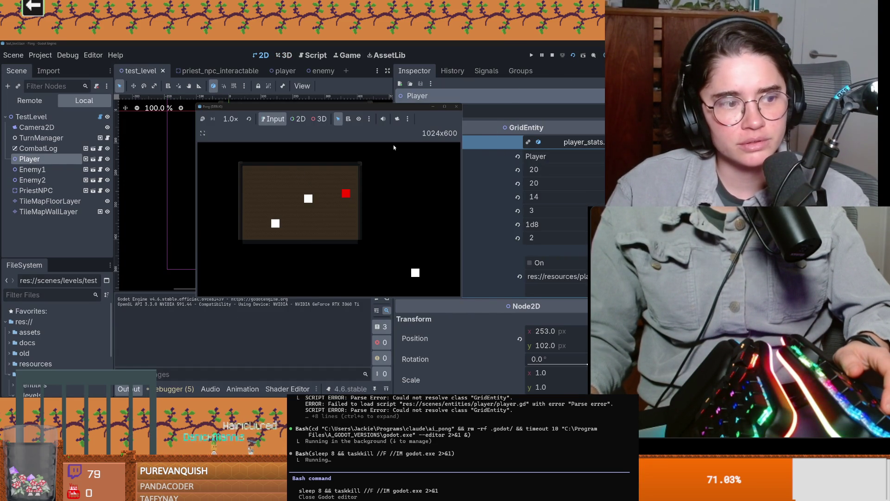
click(456, 107)
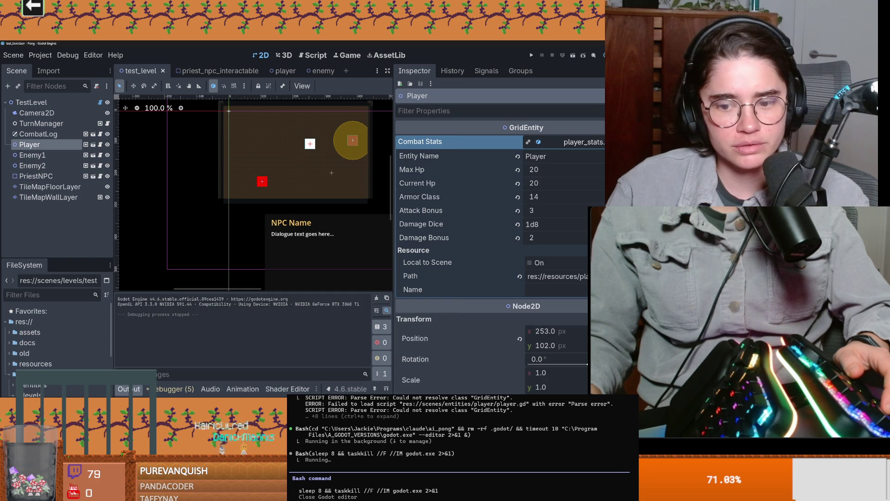
key(alt+Tab)
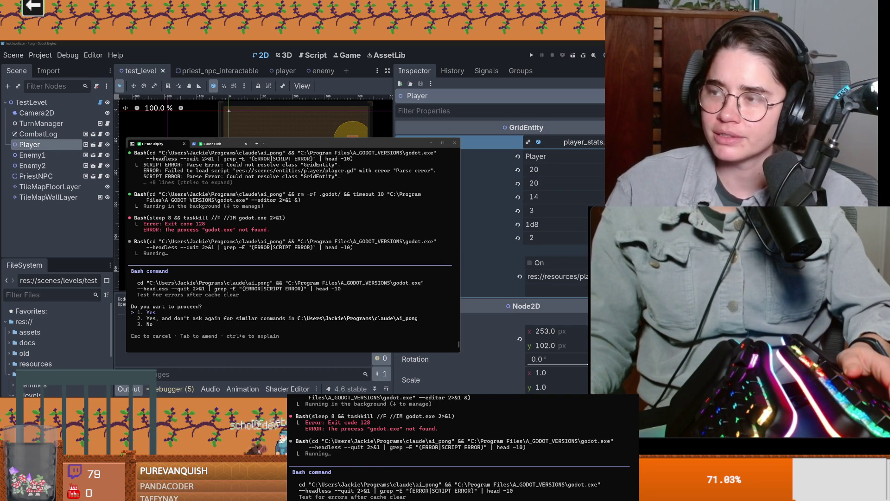
Step: Start the Unemployment Simulator 2018 trailer on the Steam store page, then pause it
key(alt+Tab)
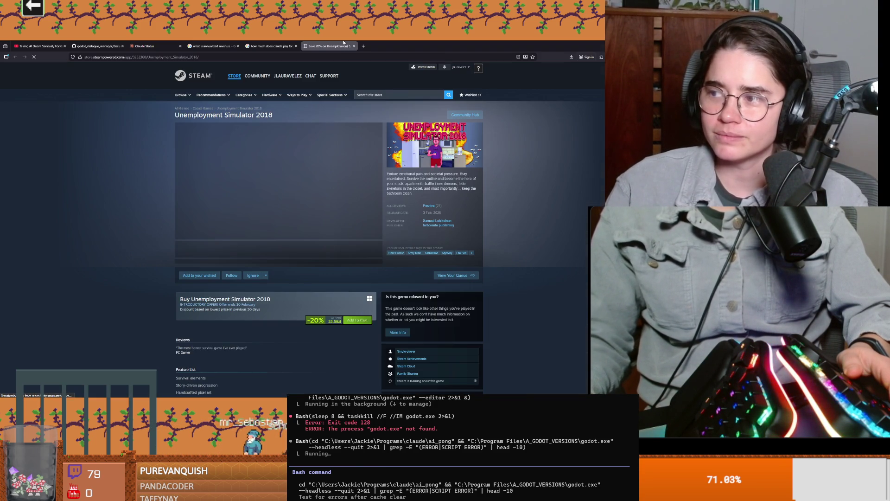
click(278, 208)
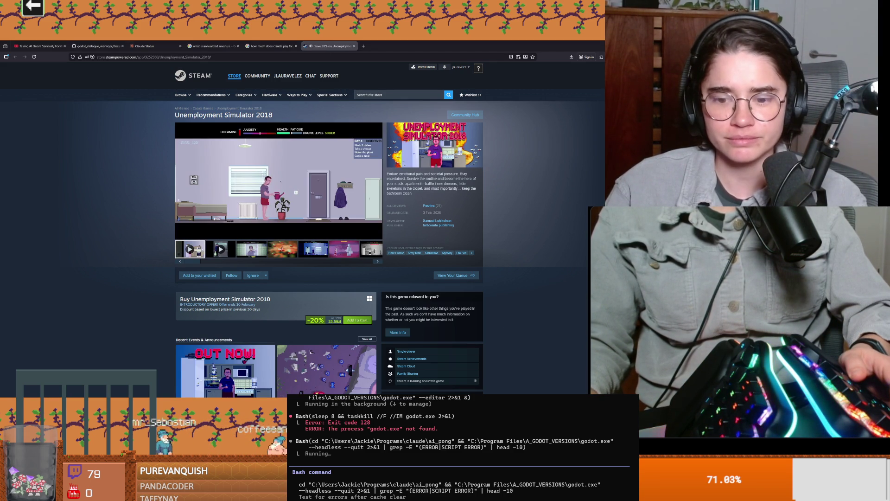
key(space)
Step: Approve Claude Code's error re-test, then watch the trailer full screen and exit
key(alt+Tab)
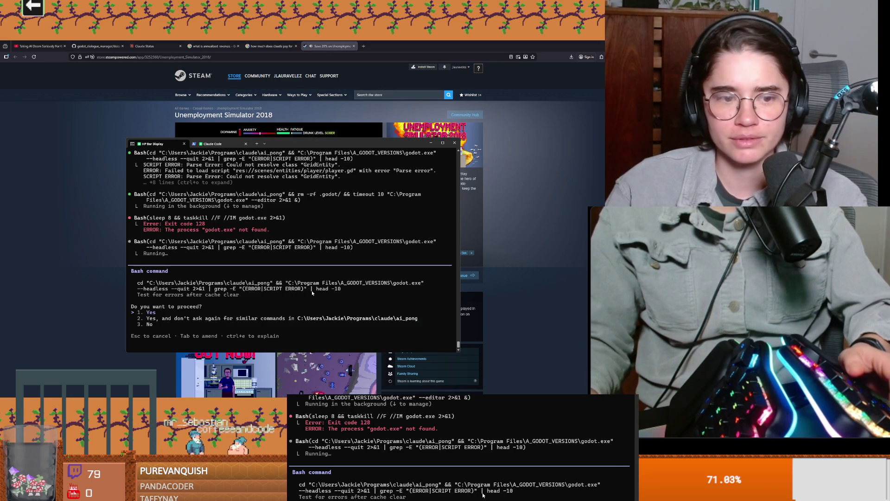
key(Return)
key(alt+Tab)
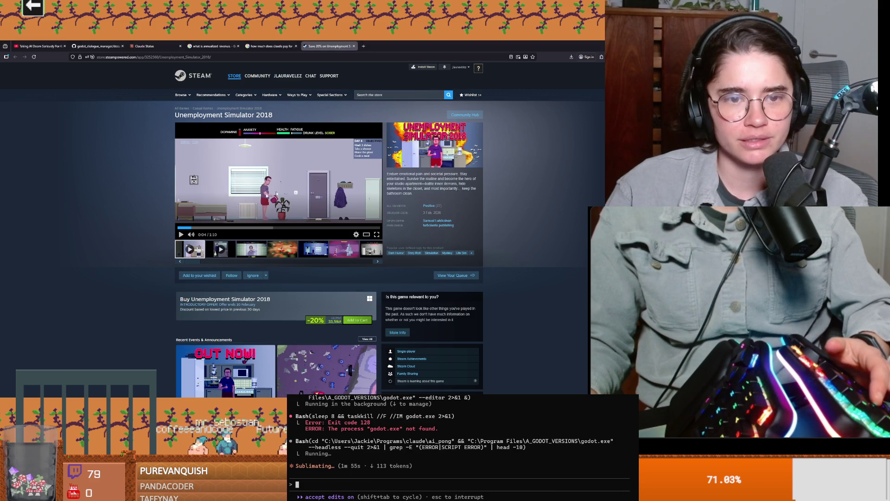
click(377, 235)
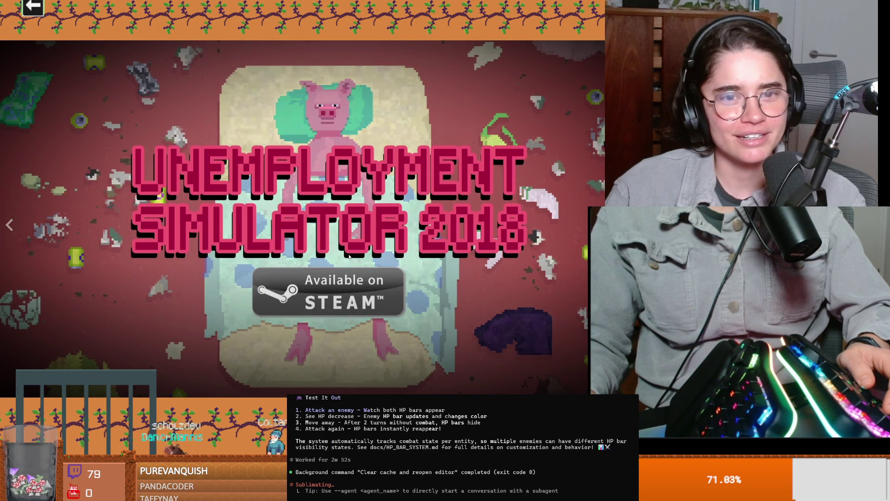
key(Escape)
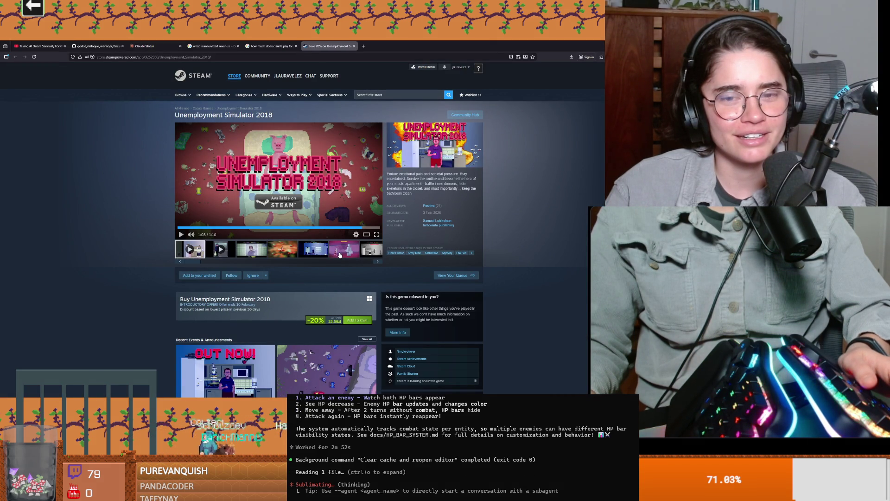
Step: Scroll down the Unemployment Simulator 2018 store page to the system requirements and More Like This section
scroll(339, 320, down, 12)
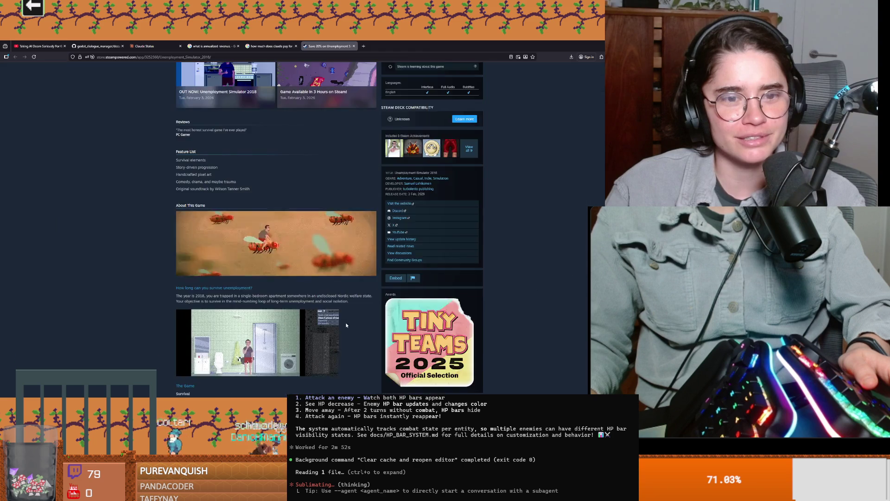
scroll(347, 322, up, 4)
scroll(348, 324, down, 15)
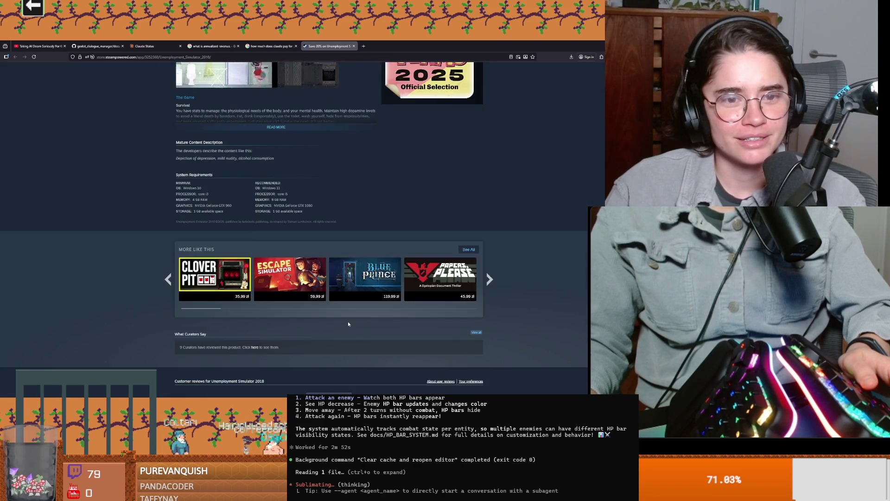